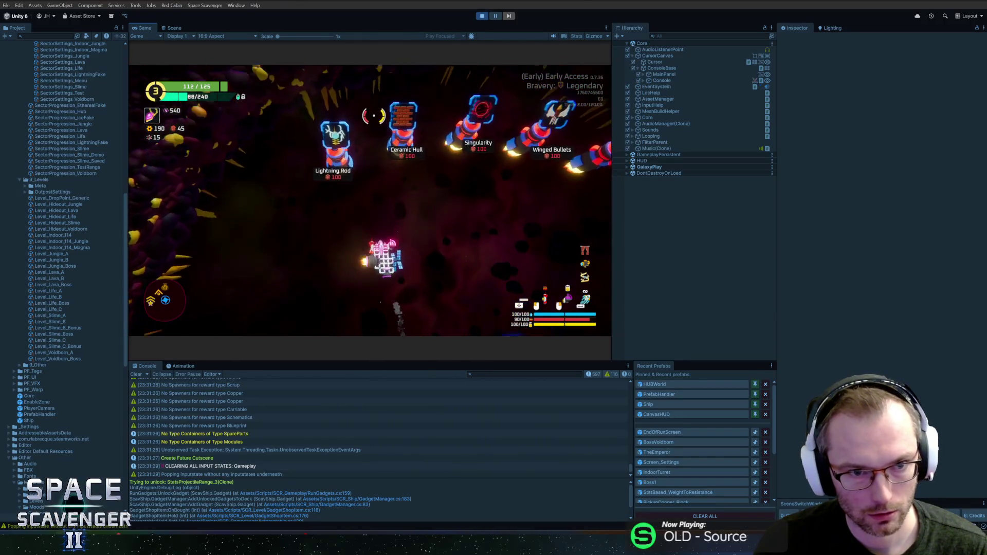
Run 'add copper' in the developer console to give the ship extra copper
key("grave")
type("add copp")
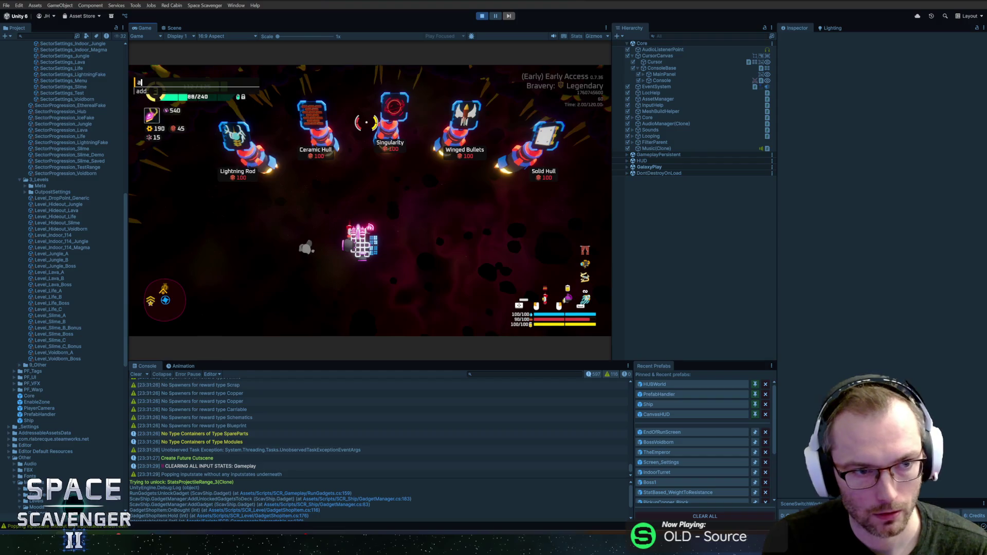
key("Tab")
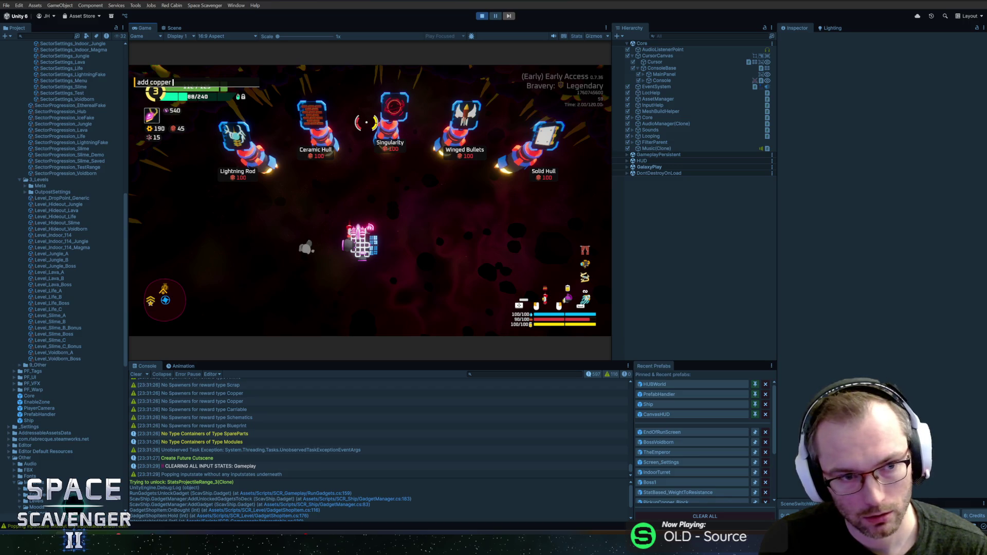
key("Return")
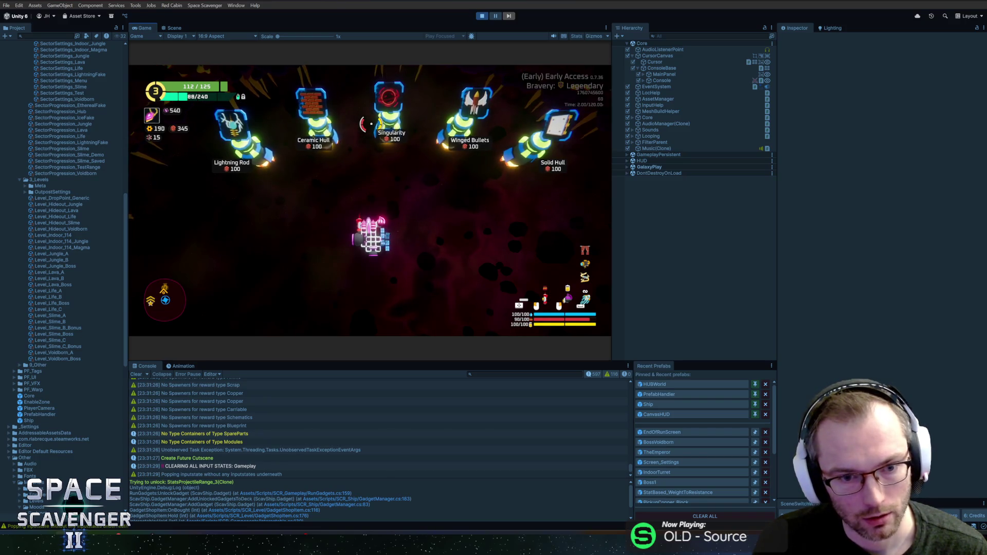
Fly to the Lightning Rod and buy it, then head toward the Ceramic Hull item
key("a")
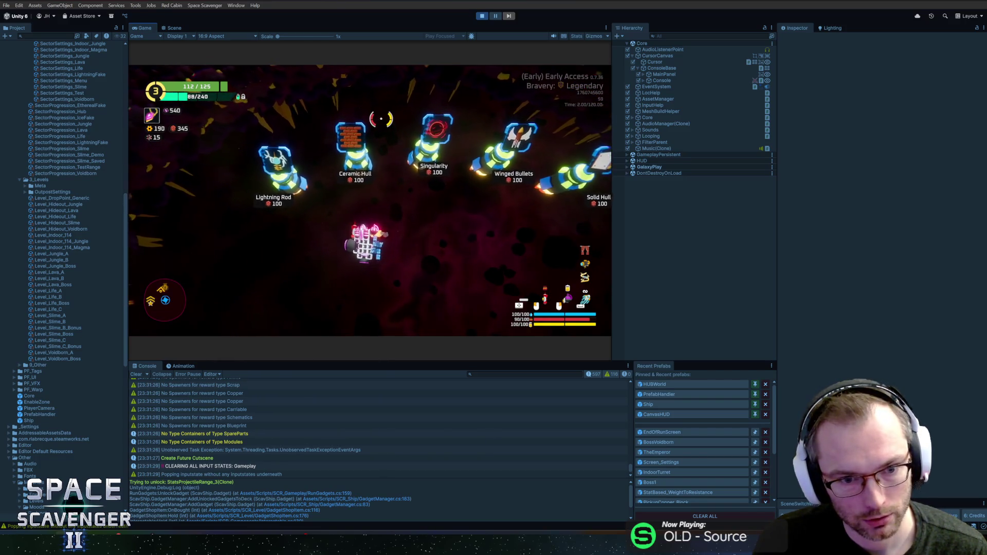
key("a")
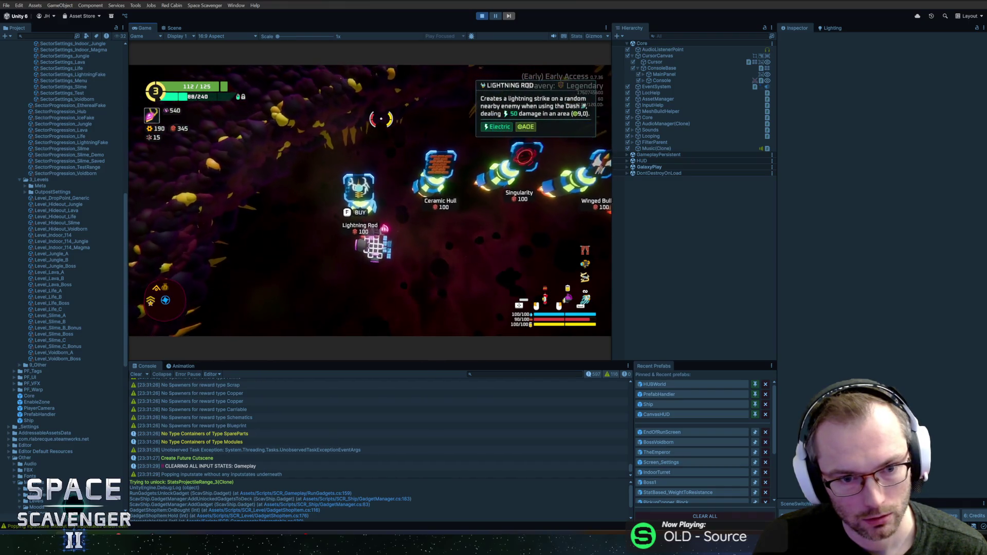
key("f")
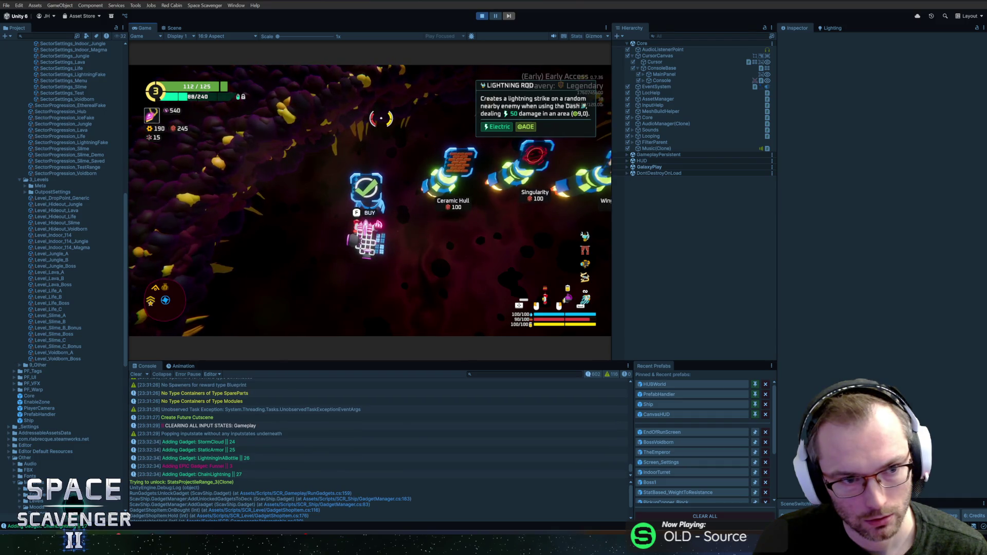
key("d")
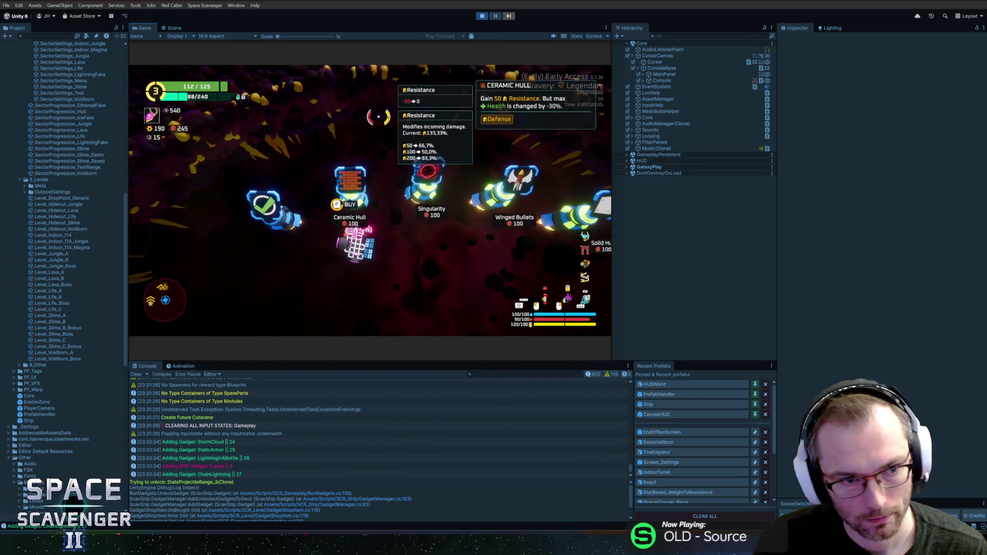
key("alt+Tab")
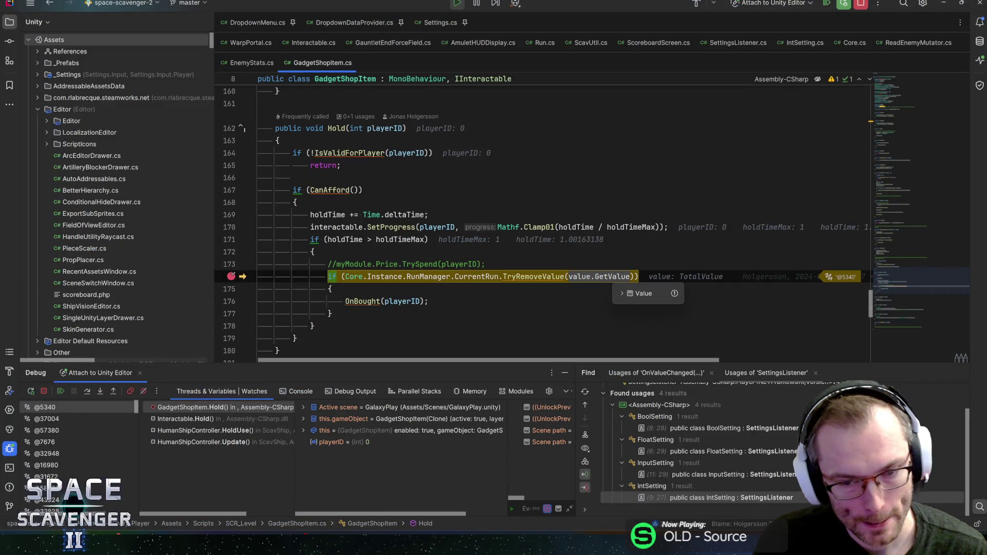
Expand value.GetValue in the debugger data tip to confirm the 100 copper price
left_click(622, 293)
left_click(592, 292)
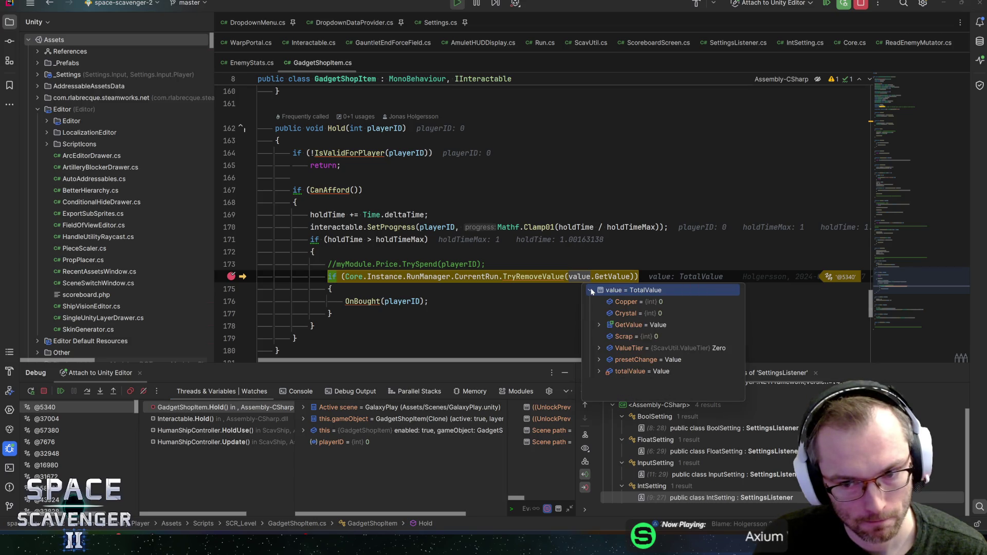
left_click(599, 325)
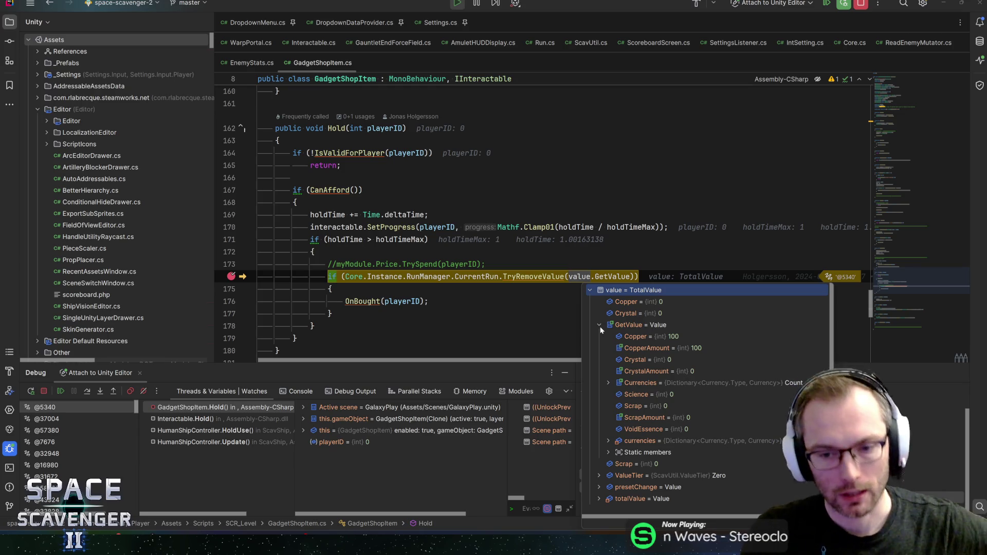
key("Escape")
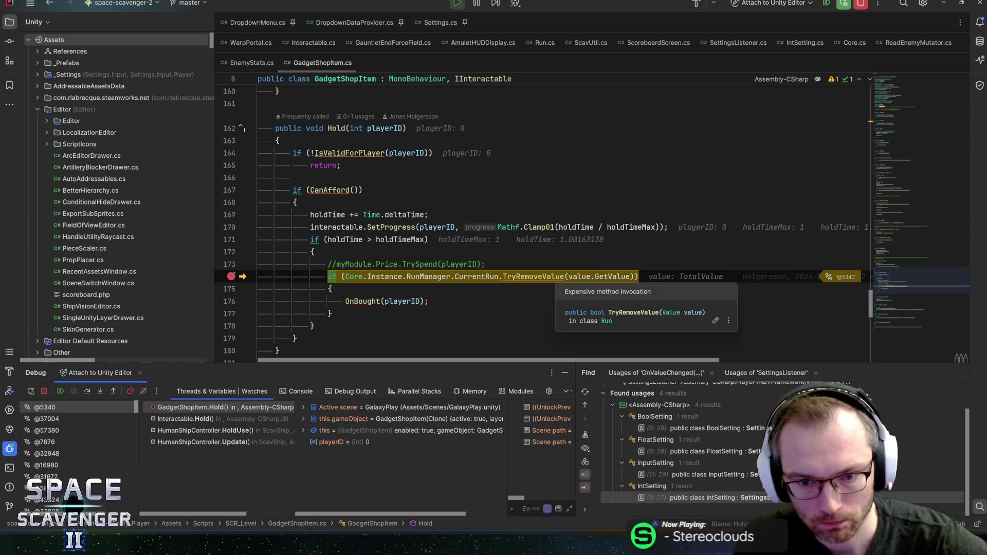
mouse_move(580, 277)
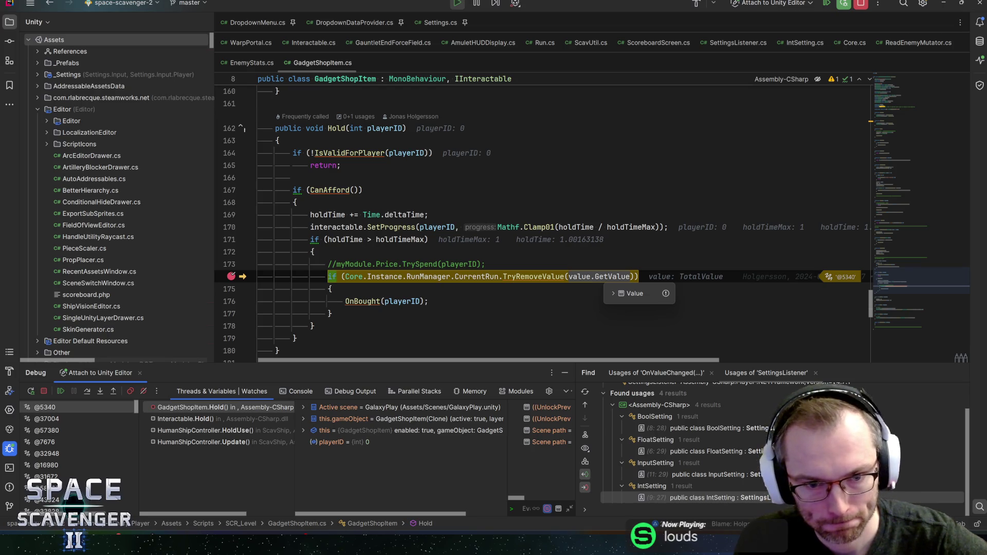
Step over to the OnBought call and resume the game
left_click(330, 289)
key("F10")
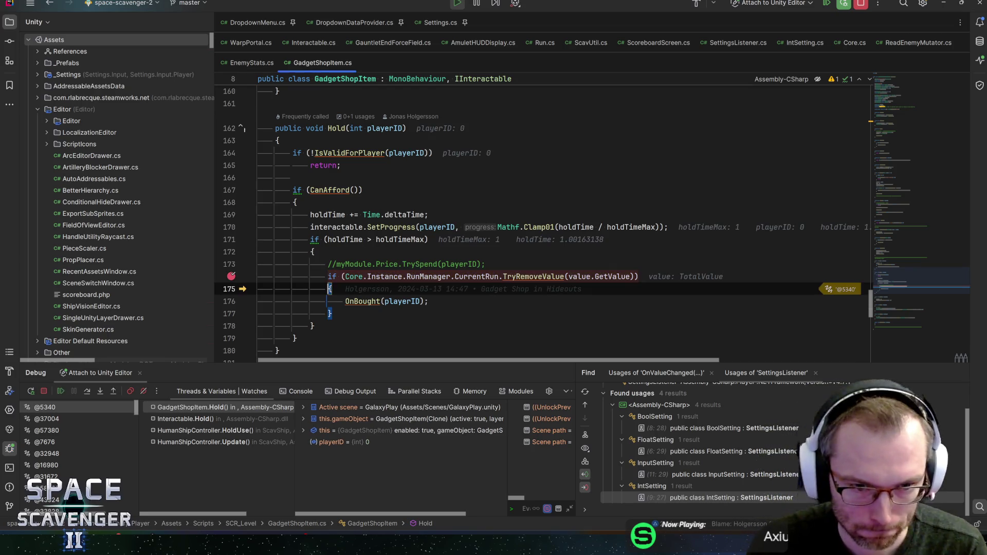
key("F5")
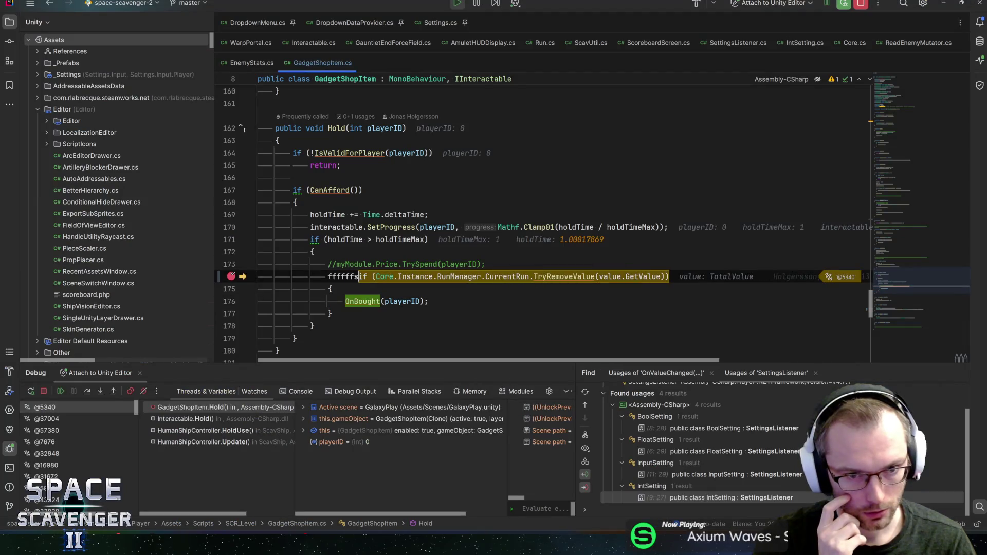
Resume the game, fly the ship to Solid Hull, and pause play mode
key("F5")
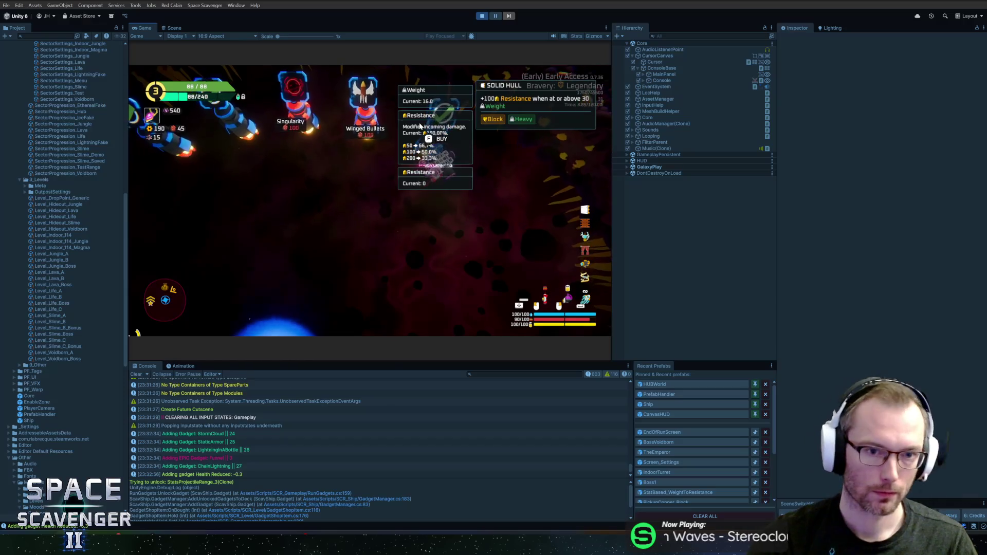
key("w")
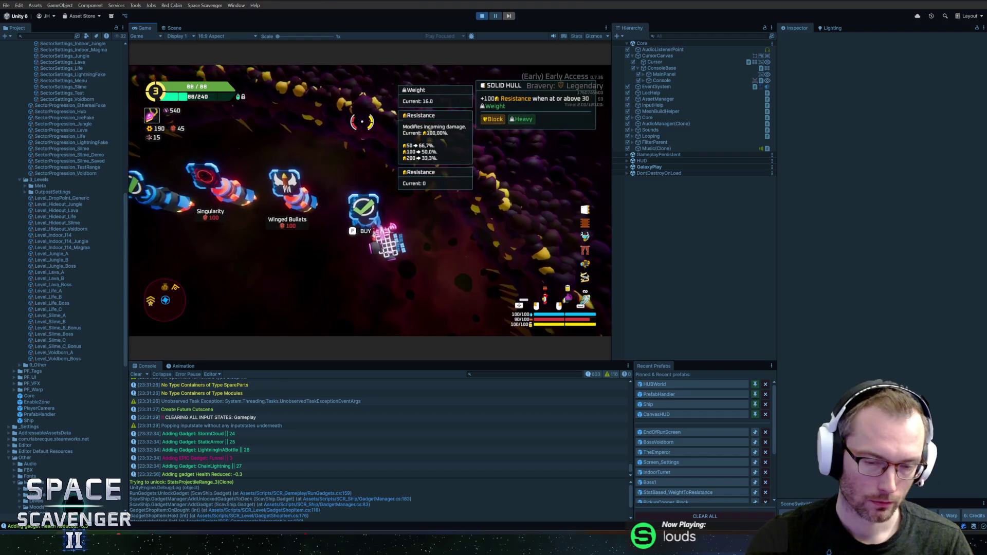
key("ctrl+shift+p")
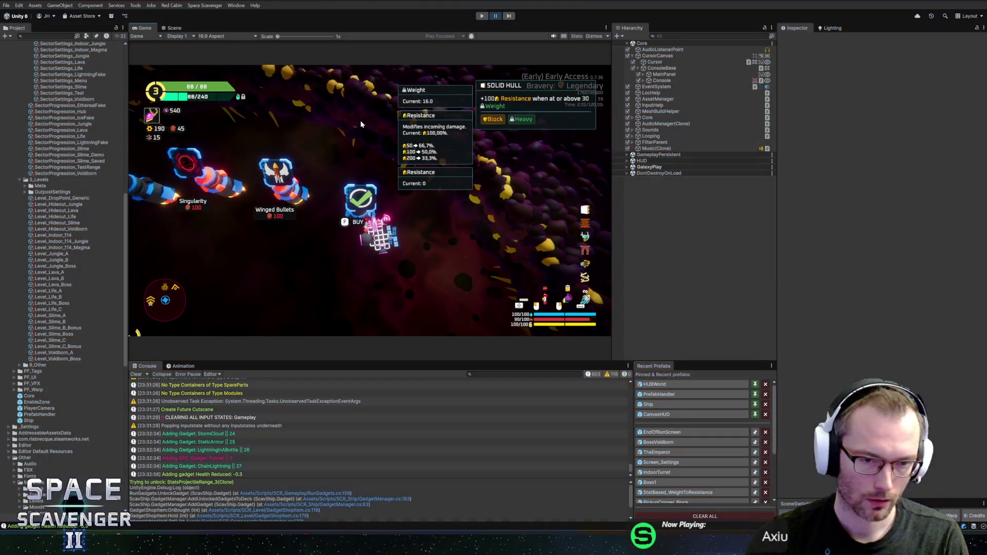
key("alt+Tab")
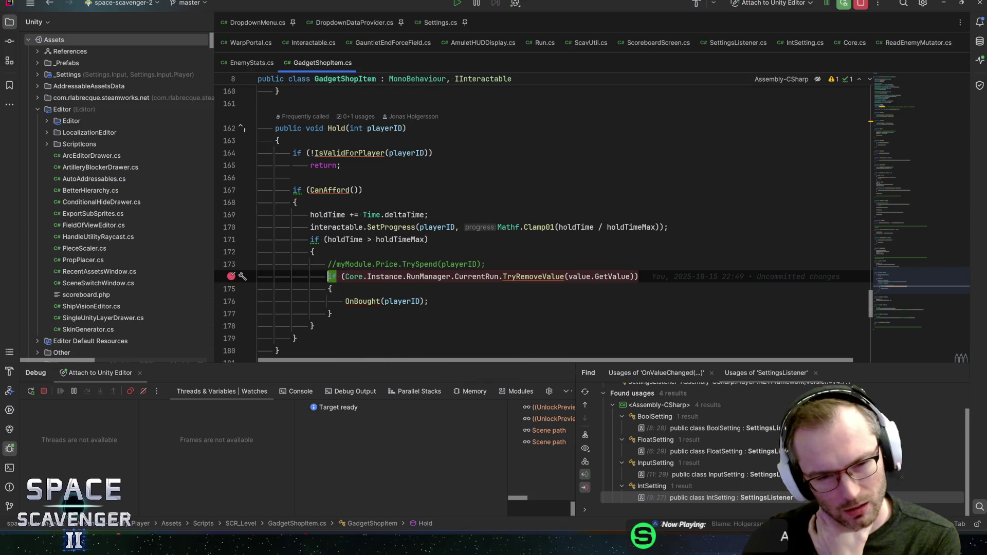
Follow OnBought through SetAsBought to the Deactivate definition in Interactable.cs
left_click(360, 301)
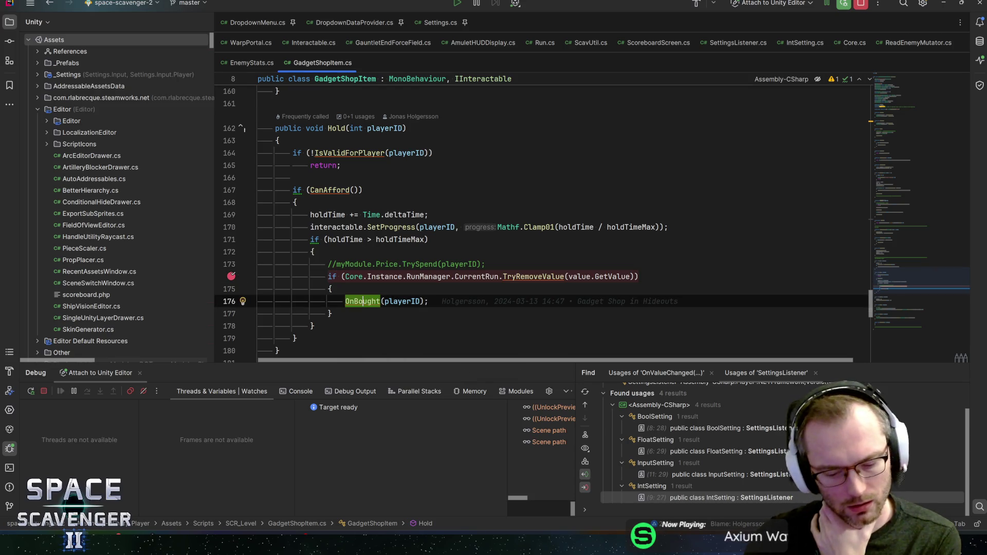
key("ctrl+b")
scroll(543, 230, "down", 1)
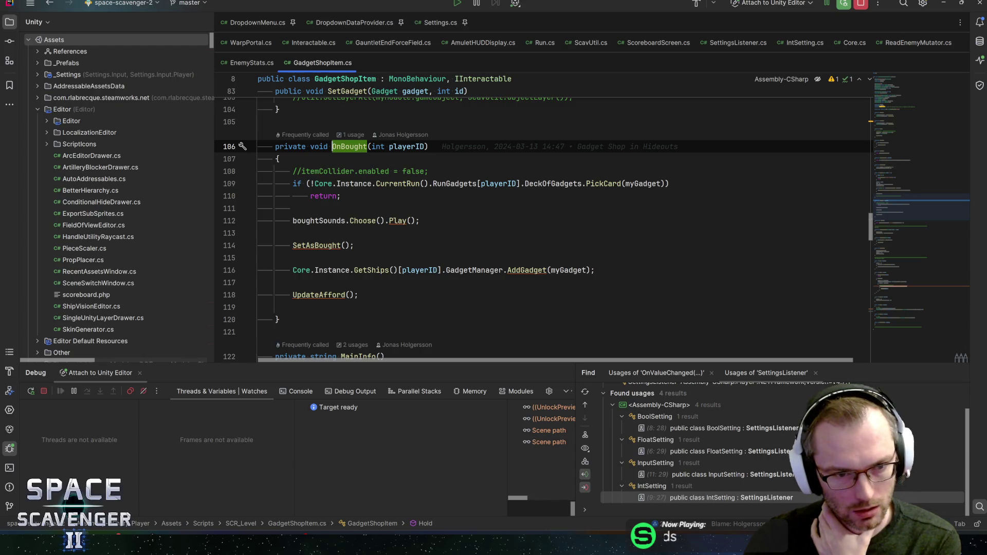
left_click(316, 245, "ctrl")
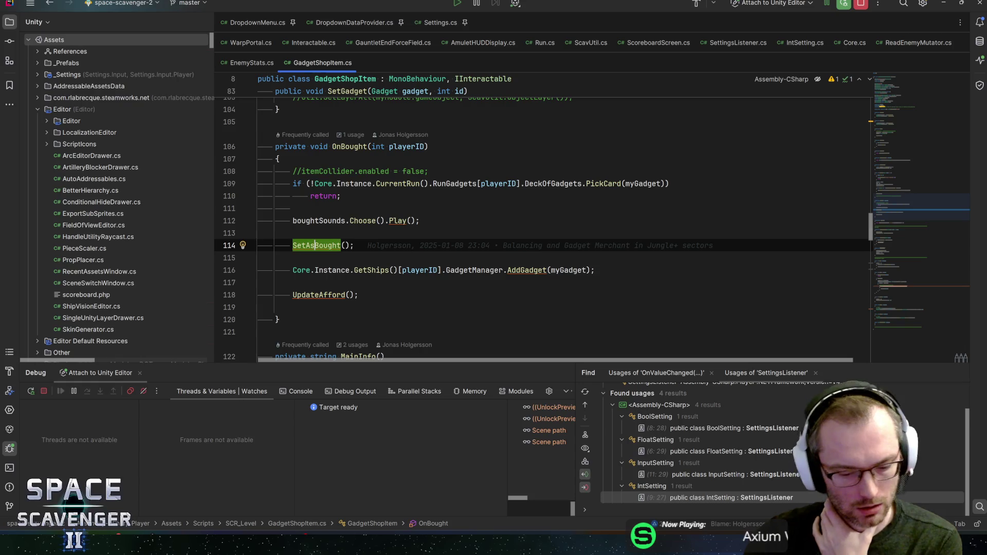
left_click(358, 217)
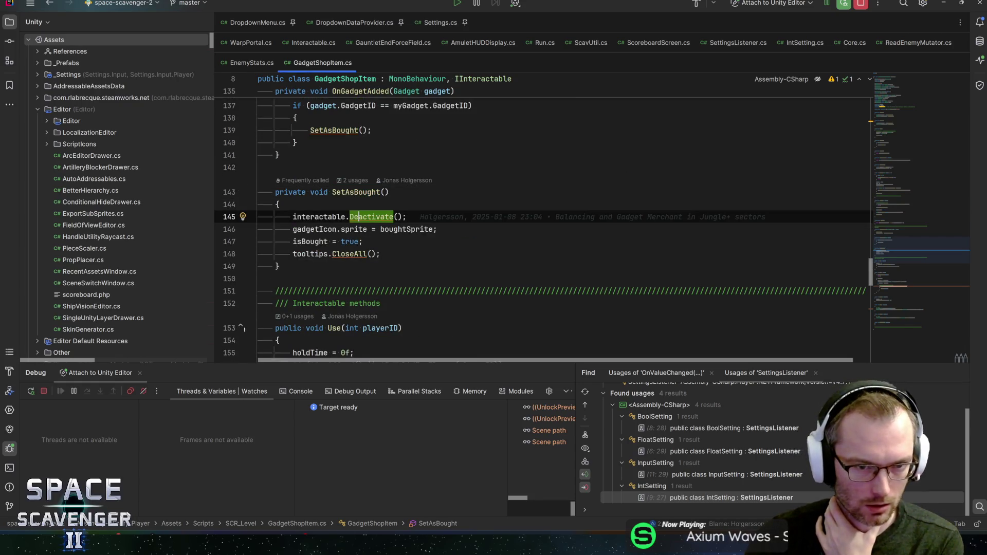
key("ctrl+b")
Inspect Deactivate's IsActive early return and list every use of IsActive
left_click(332, 251)
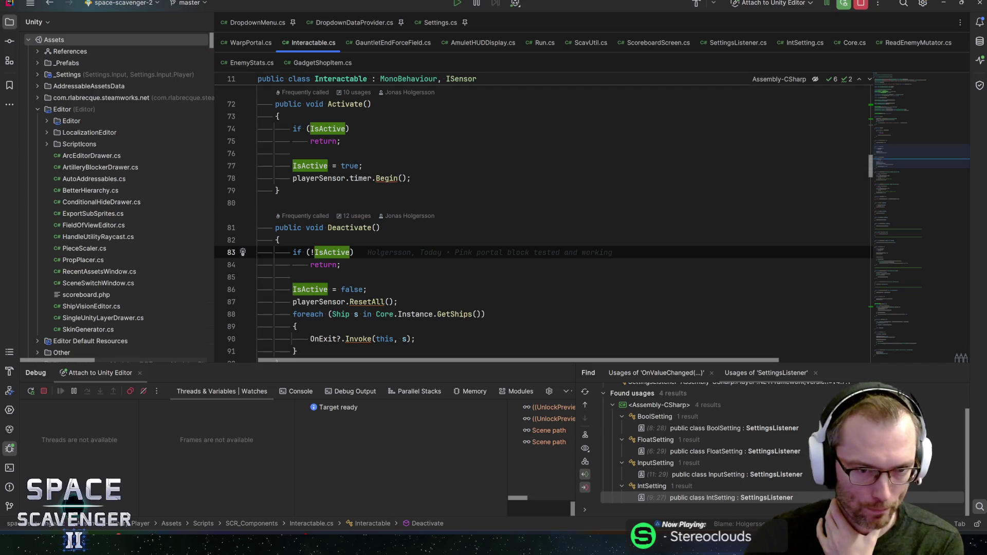
key("Down")
key("End")
scroll(591, 221, "down", 1)
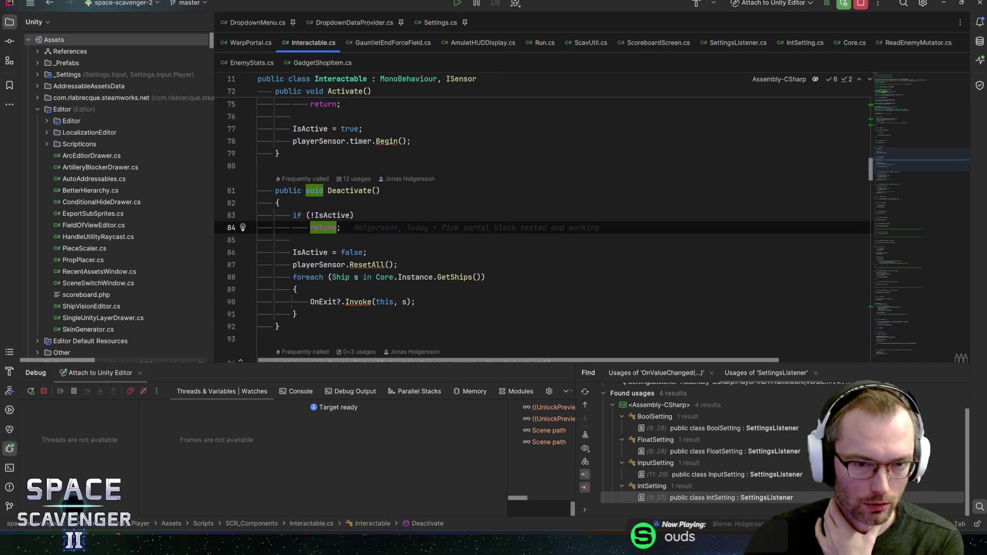
left_click(332, 215)
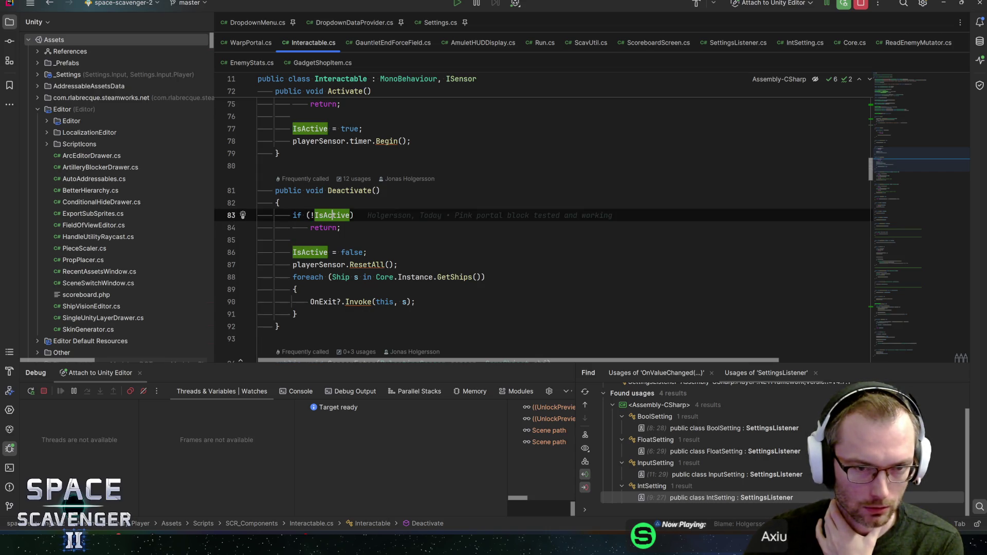
scroll(367, 246, "up", 12)
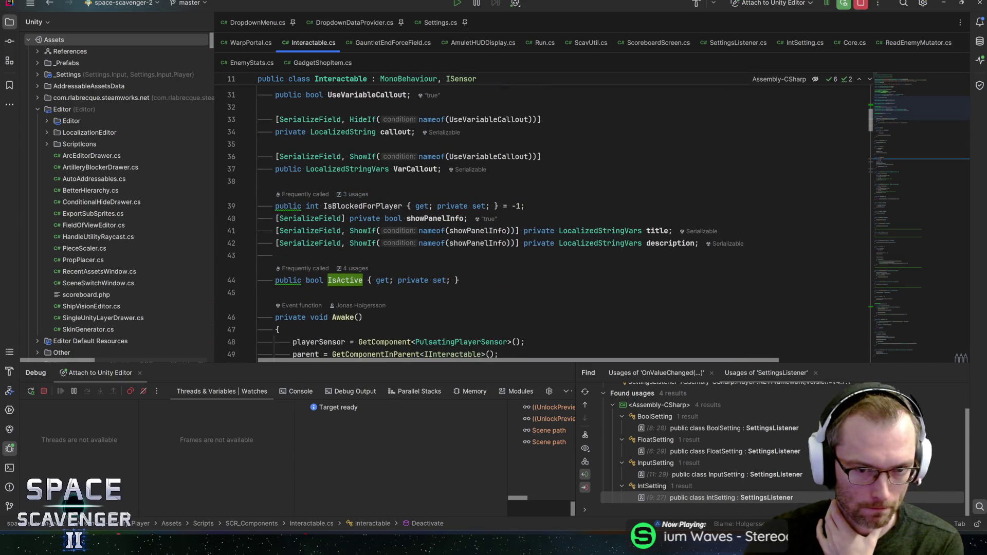
Append '= true;' to the IsActive auto-property and return to Unity to reload
left_click(457, 280)
type("= true;")
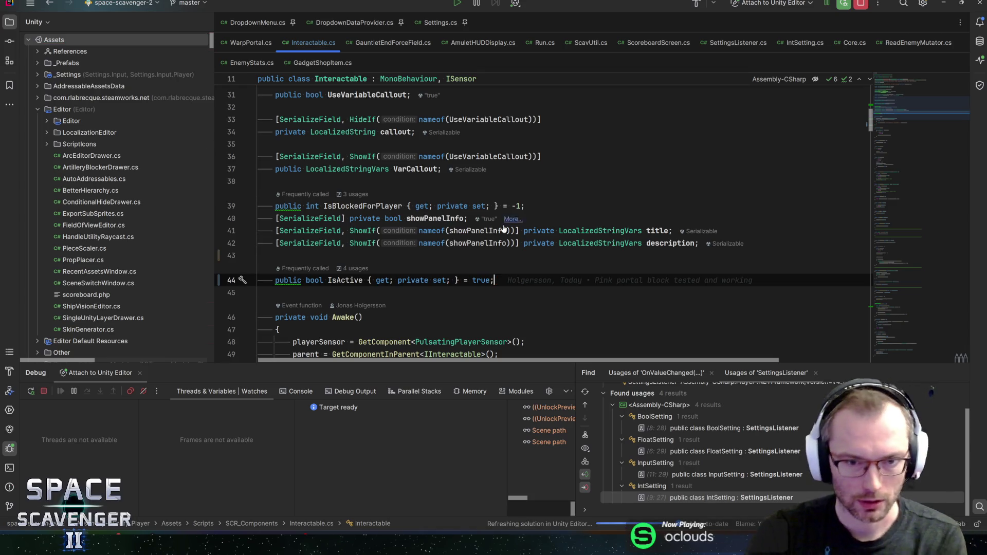
scroll(543, 222, "down", 5)
scroll(543, 221, "down", 1)
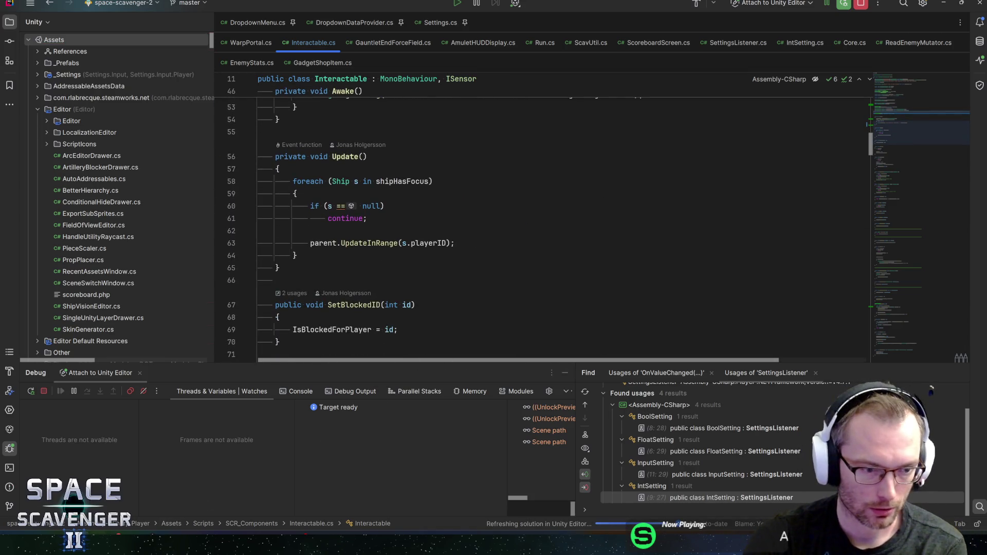
key("alt+Tab")
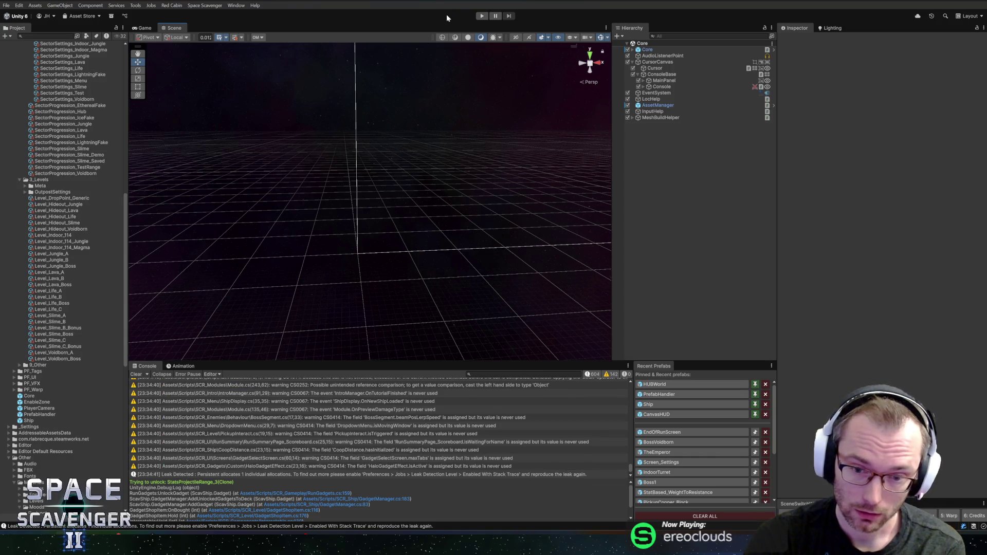
Start play mode, stop Rider's debug session, and dismiss the playtest welcome message
left_click(483, 18)
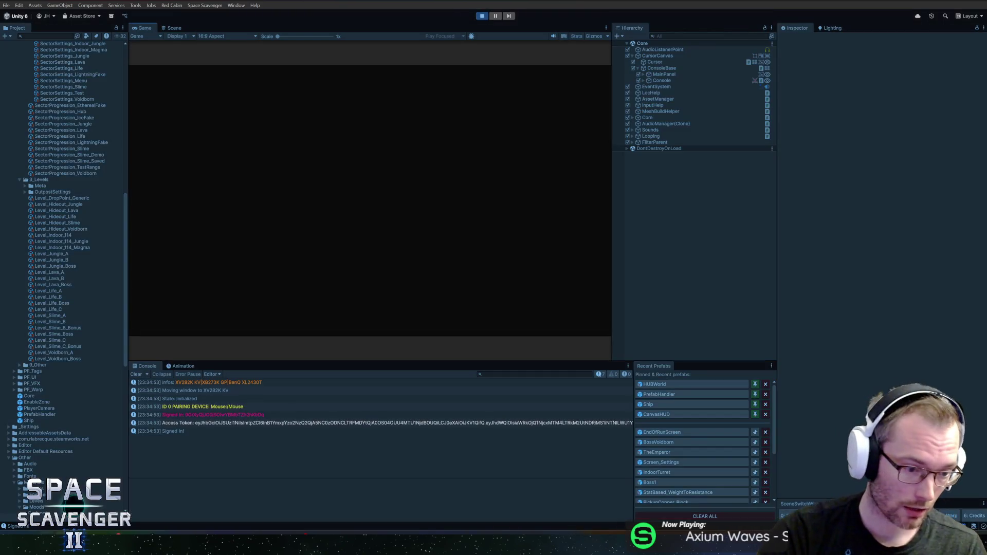
key("alt+Tab")
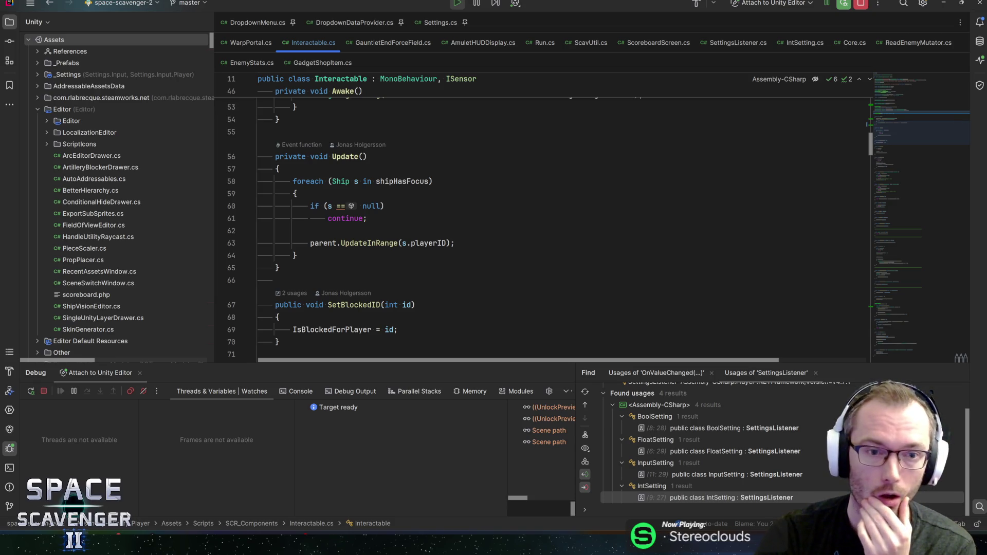
scroll(540, 221, "down", 2)
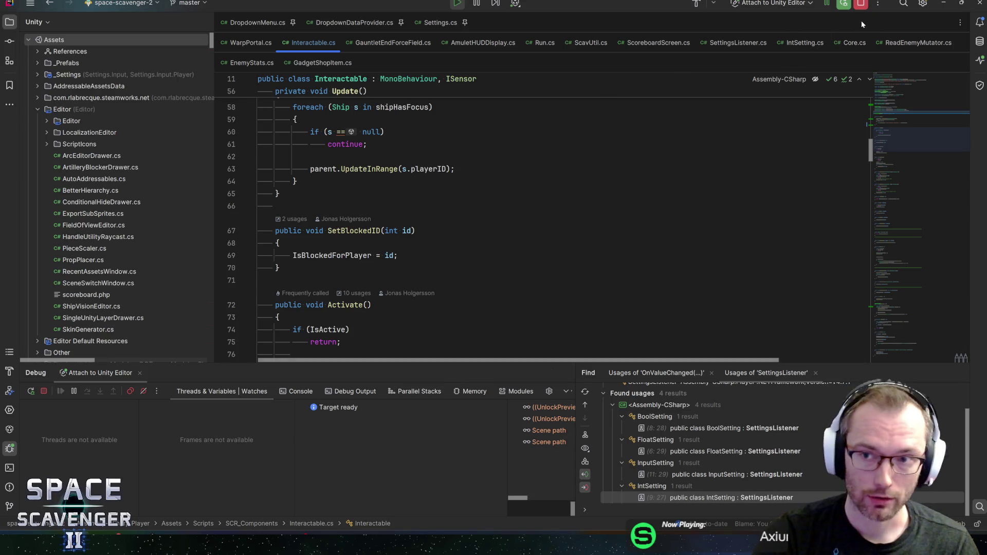
left_click(861, 5)
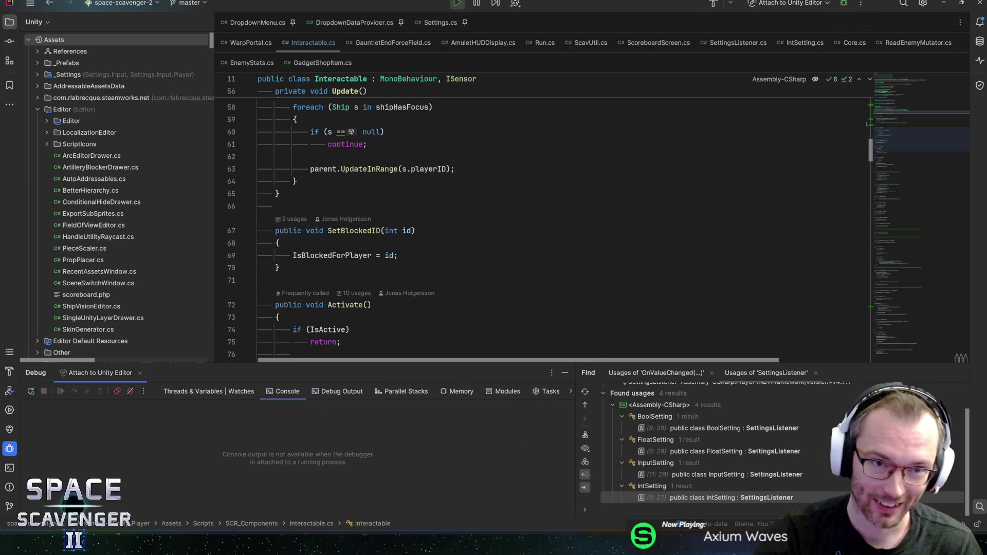
key("alt+Tab")
left_click(368, 238)
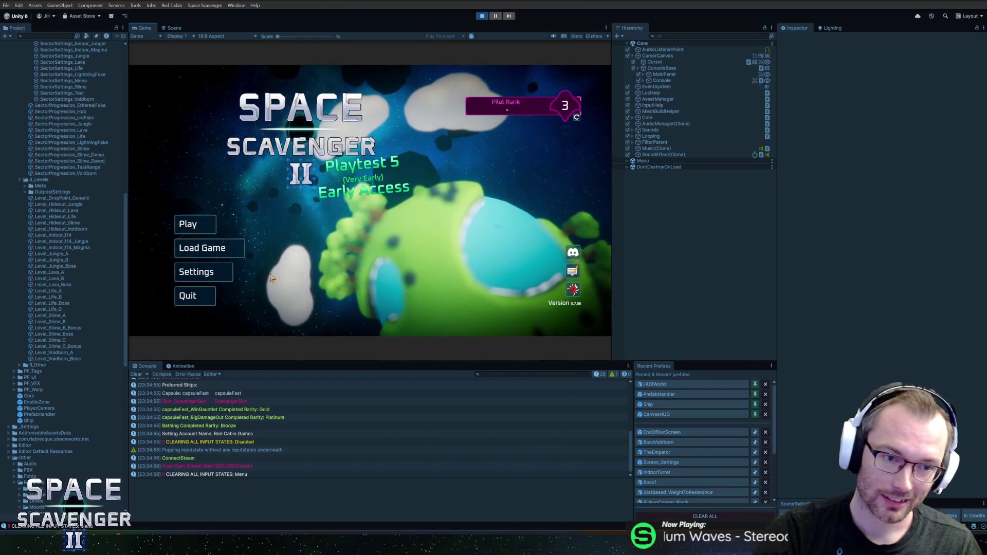
Delete the '= true;' default from the IsActive property in Interactable.cs
key("alt+Tab")
scroll(899, 120, "up", 8)
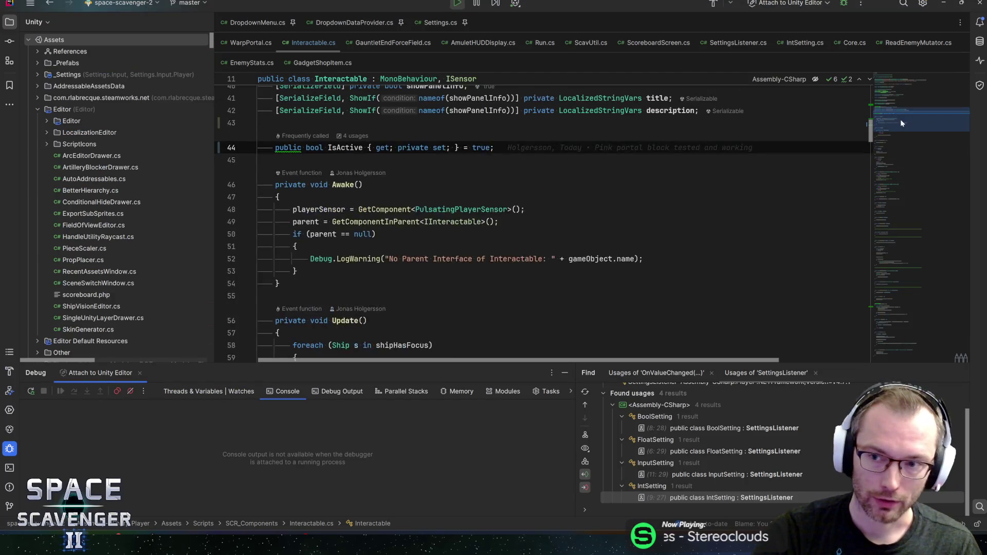
left_click_drag(490, 203, 458, 203)
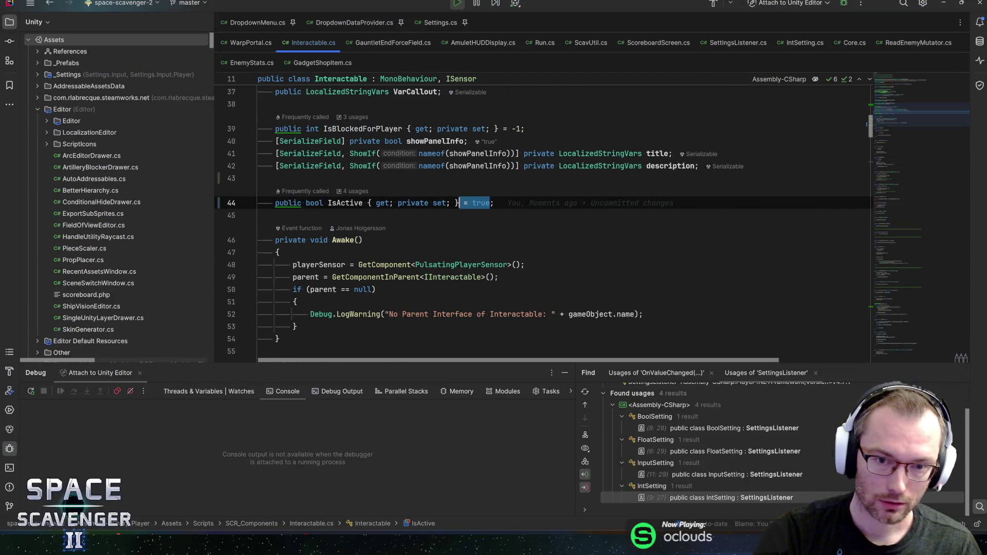
key("BackSpace")
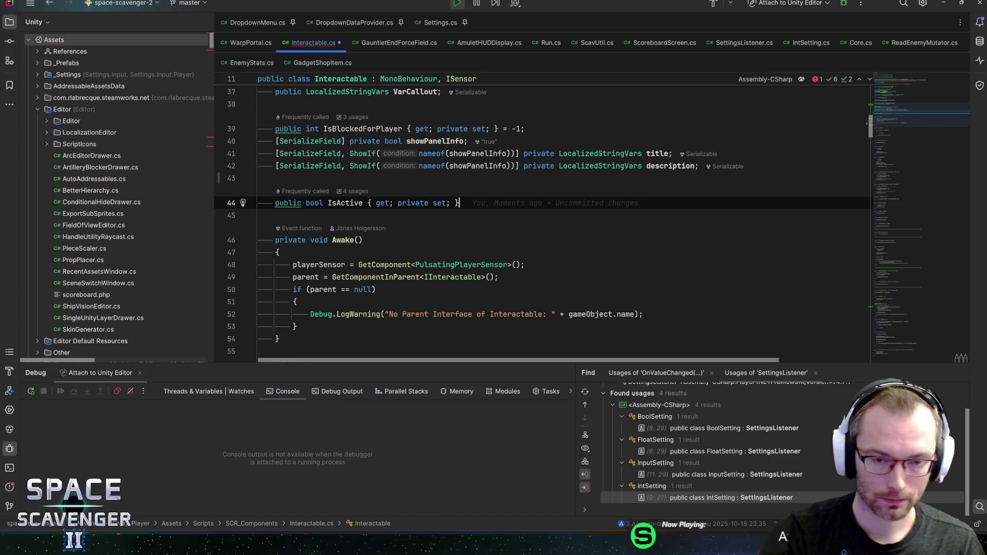
key("BackSpace")
key("alt+Tab")
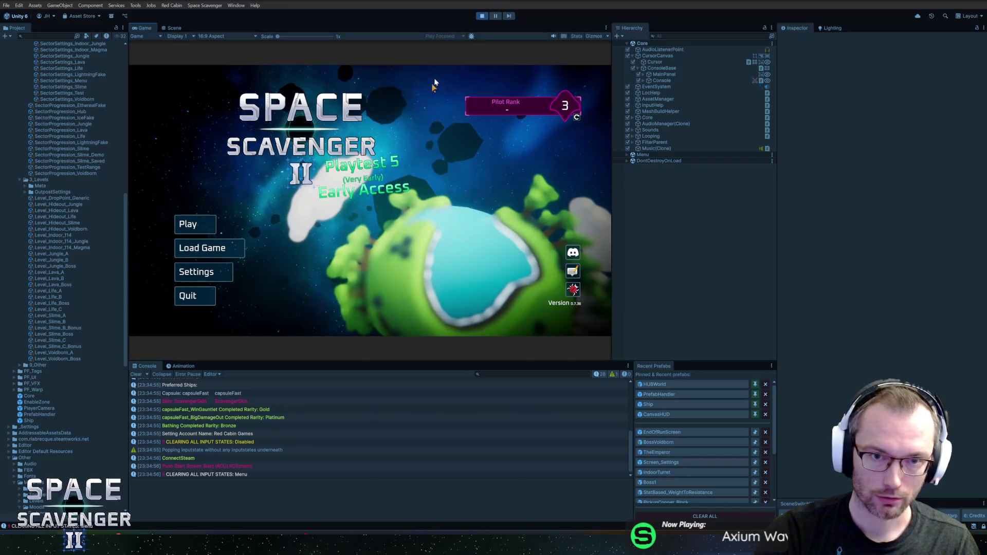
key("alt+Tab")
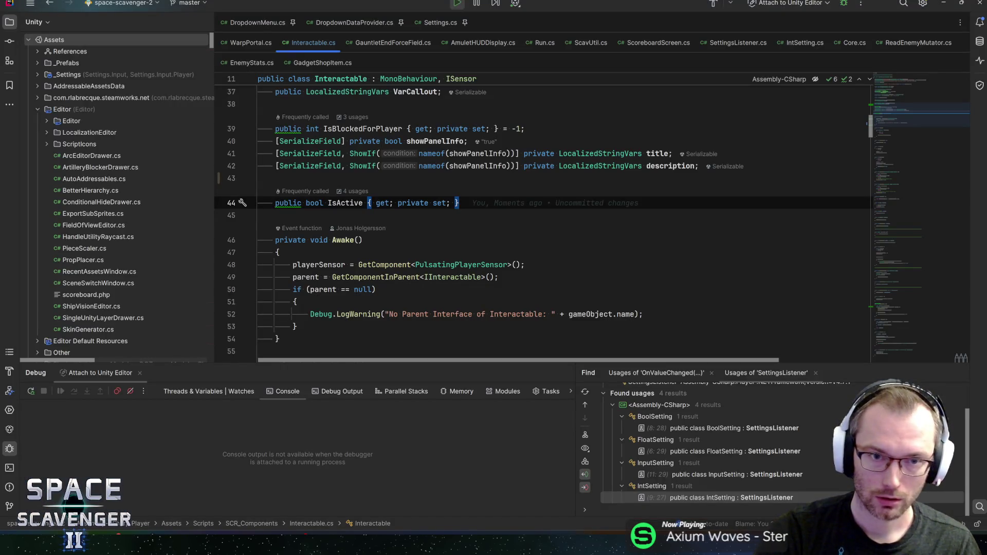
Inspect the Deactivate and SensorEnter methods and SensorEnter's ISensor declaration
left_click(886, 301)
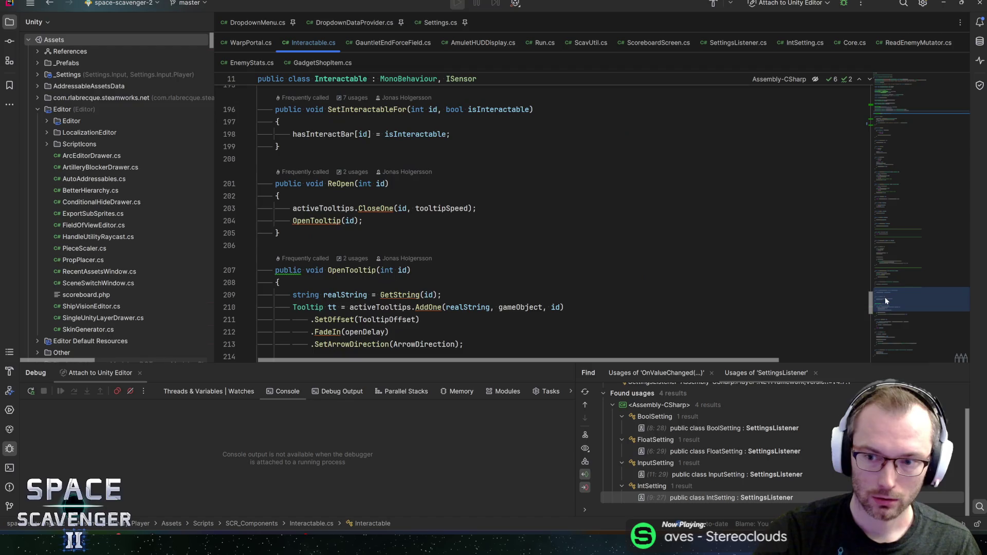
mouse_move(885, 298)
left_mouse_down()
mouse_move(909, 134)
mouse_move(909, 169)
left_mouse_up()
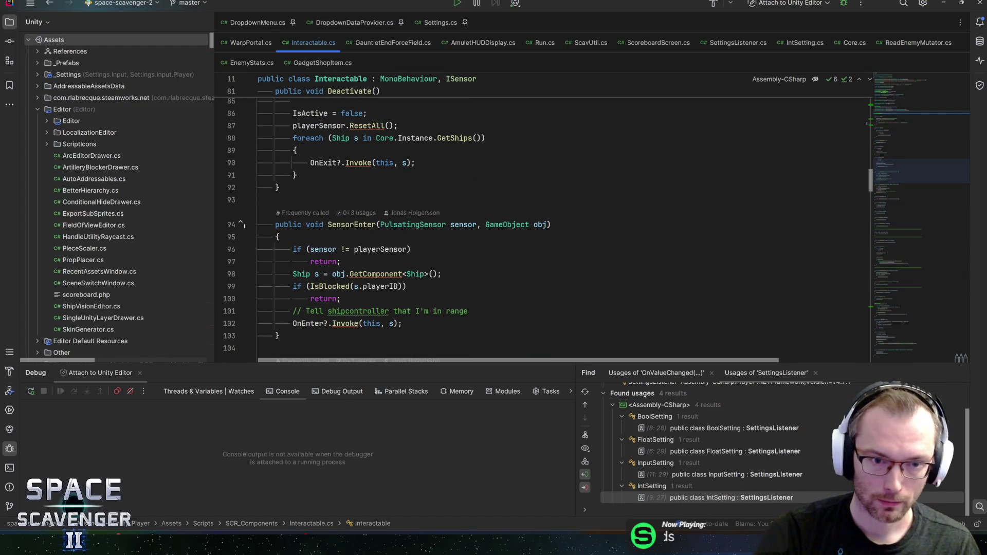
left_click(278, 237)
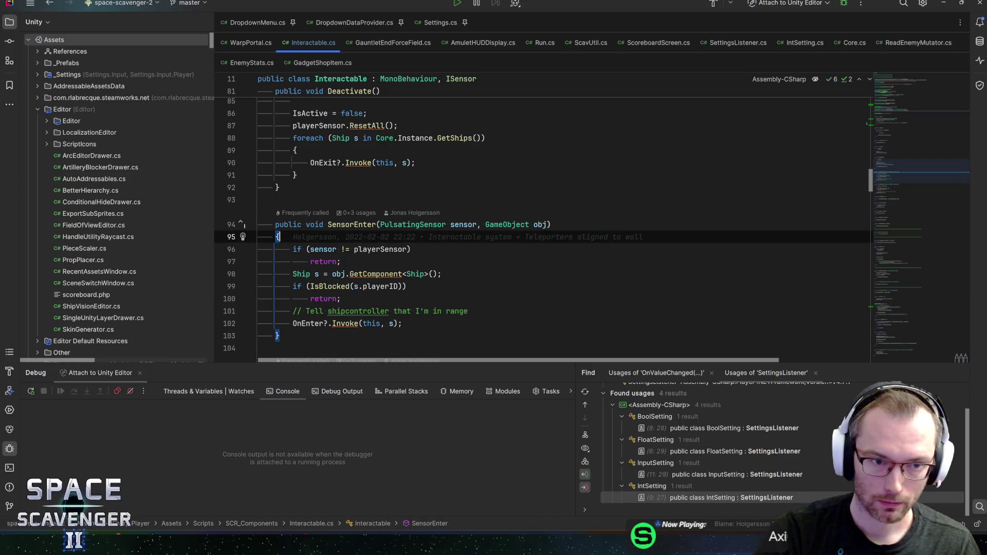
left_click(243, 227)
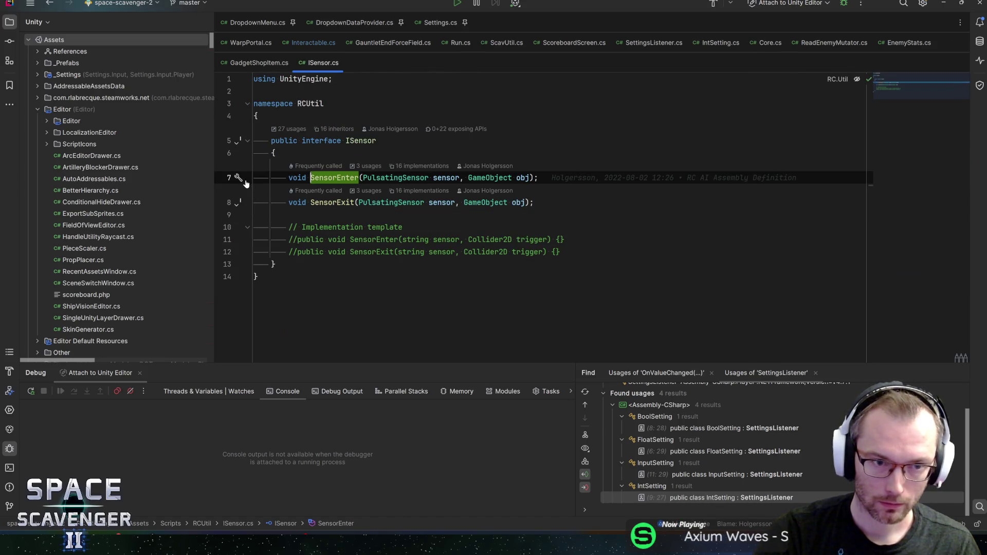
key("ctrl+Tab")
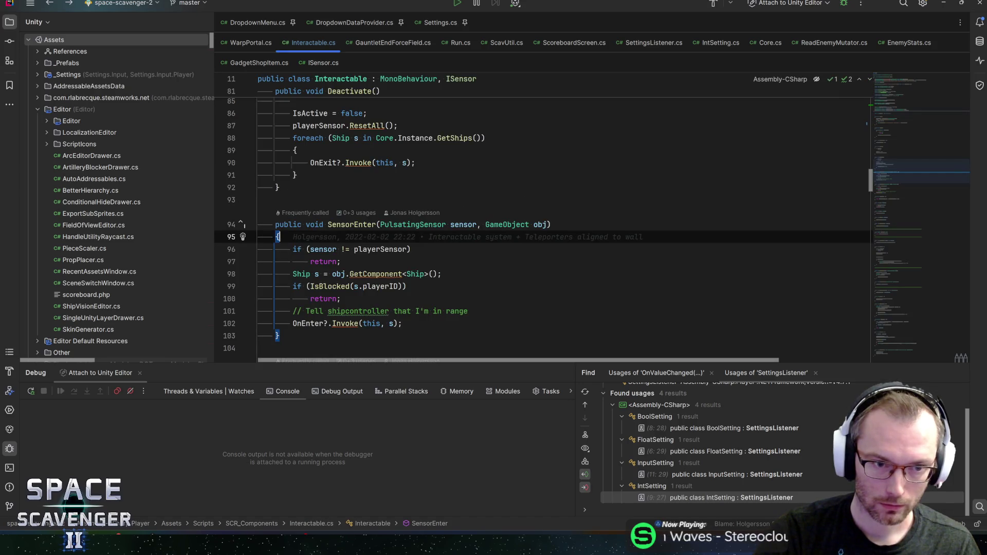
Review the Interactable.cs diff in GitHub Desktop, then start Unity play mode
key("alt+Tab")
key("alt+Tab")
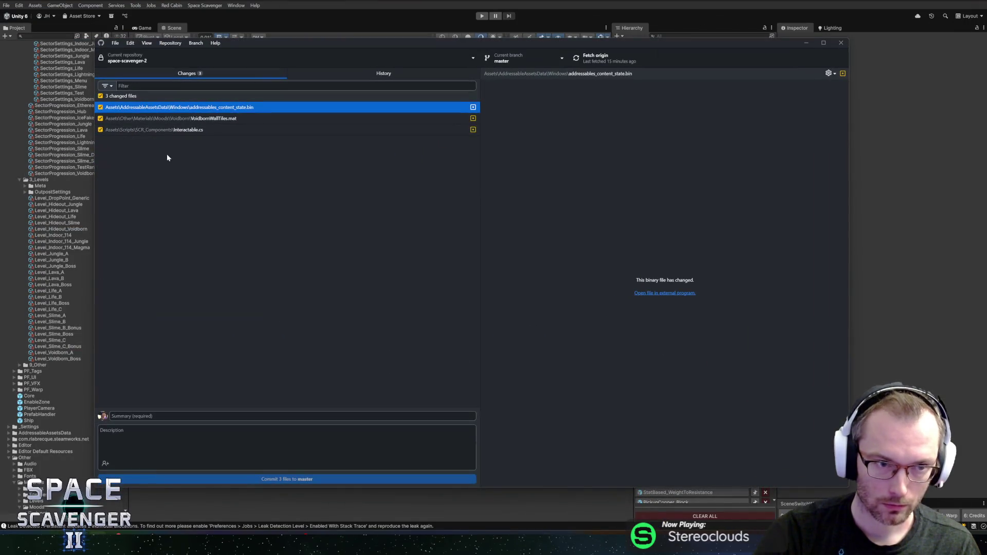
left_click(205, 131)
key("alt+Tab")
key("alt+Tab")
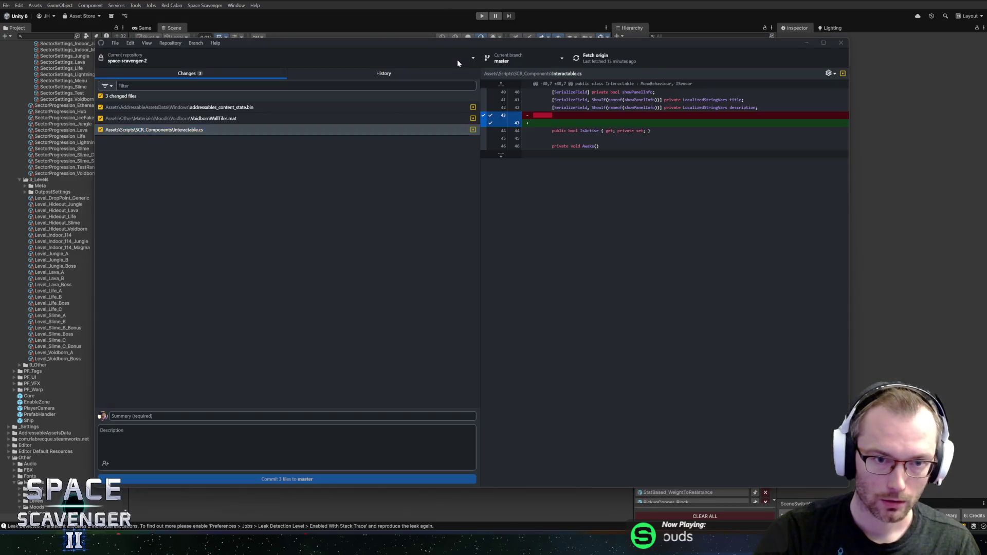
key("alt+Tab")
left_click(482, 16)
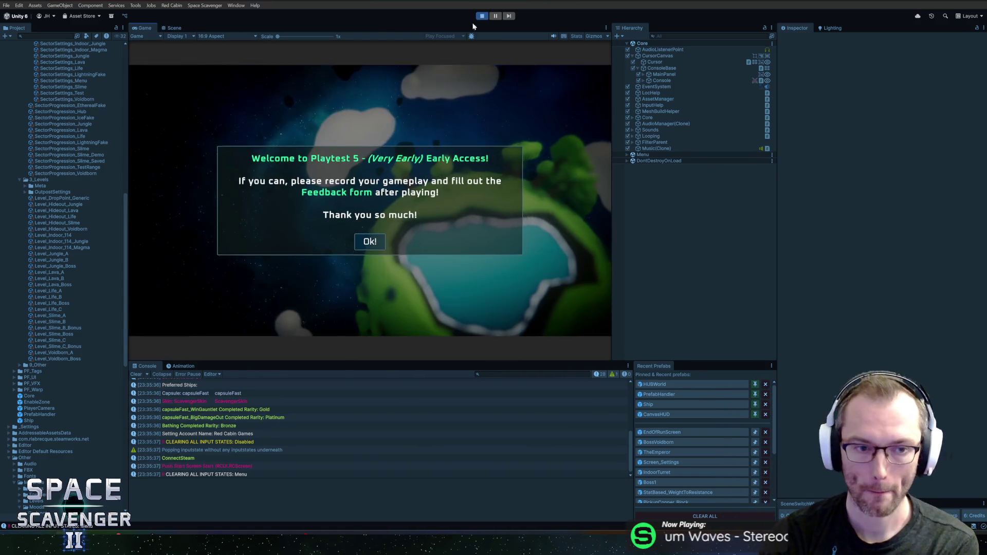
Dismiss the welcome message, start a game, choose a bravery level, and warp into the Gauntlet Run
left_click(370, 241)
left_click(234, 225)
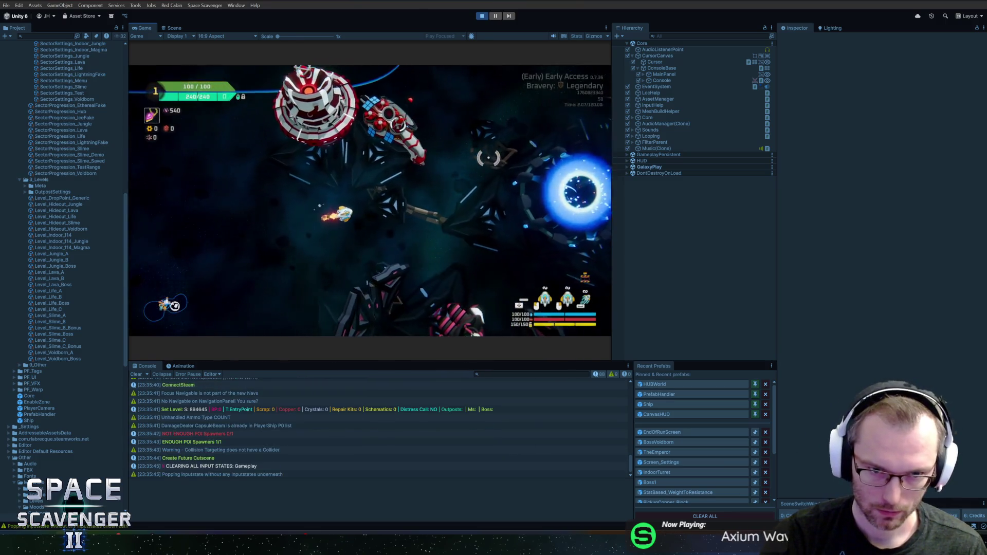
key("grave")
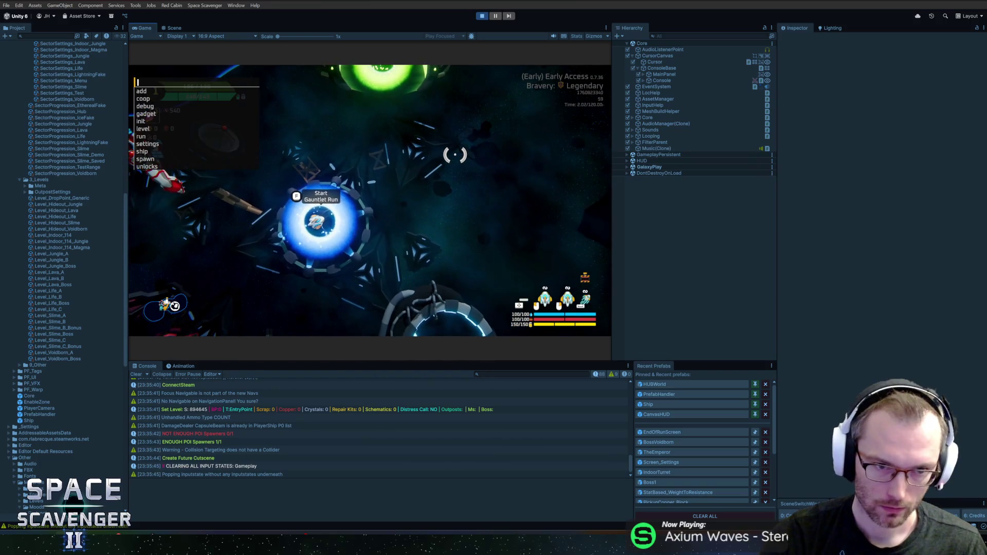
key("grave")
key("f")
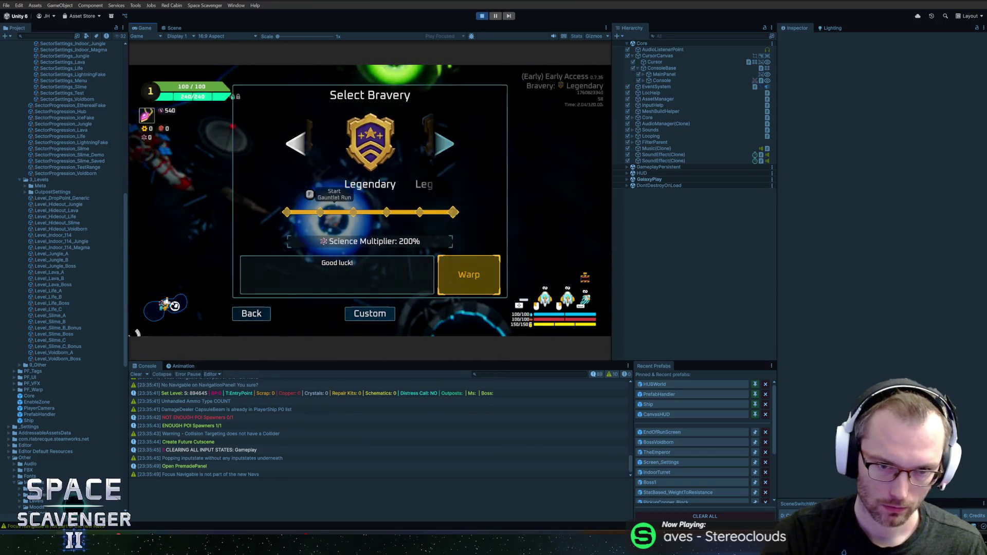
left_click(452, 261)
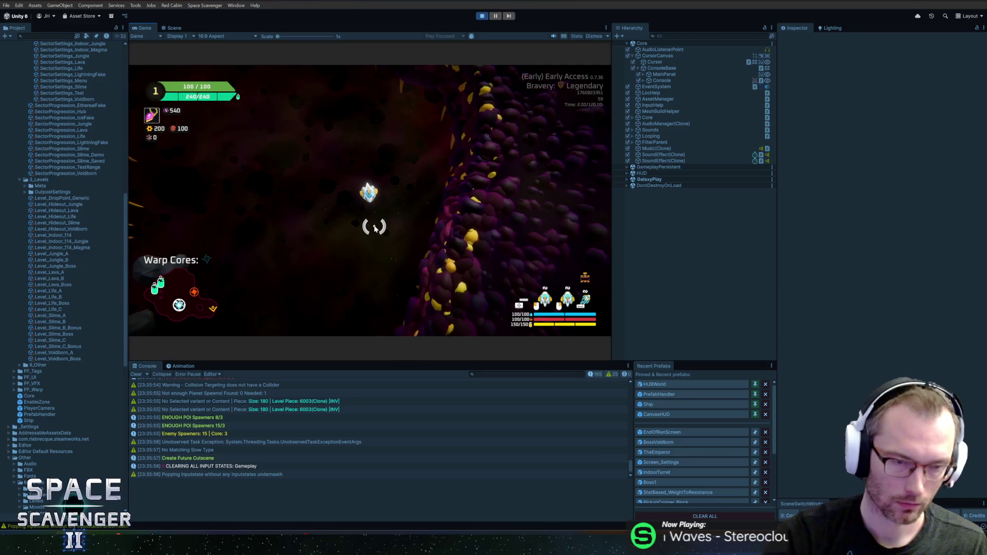
Run the 'add' console command to raise copper to 500
key("grave")
type("ad")
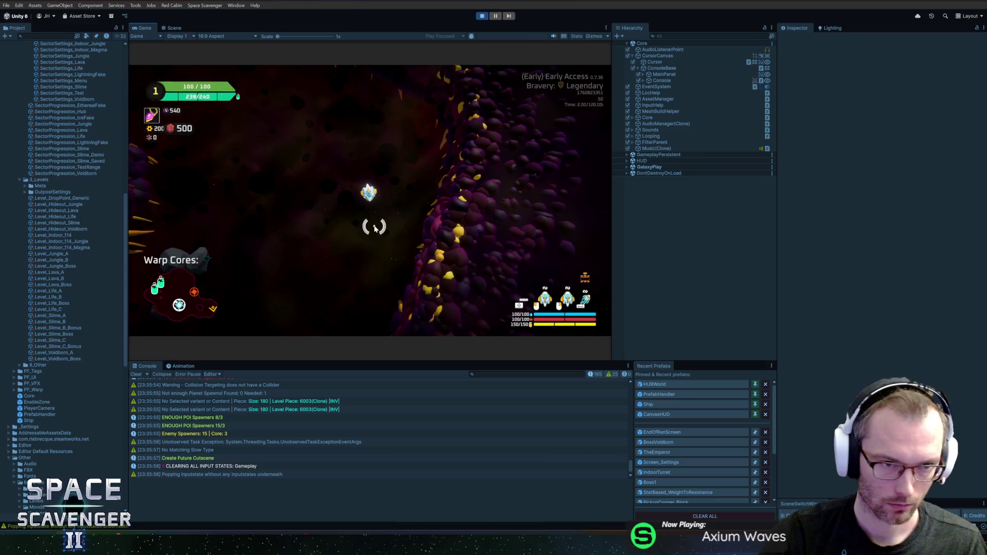
key("grave")
key("Return")
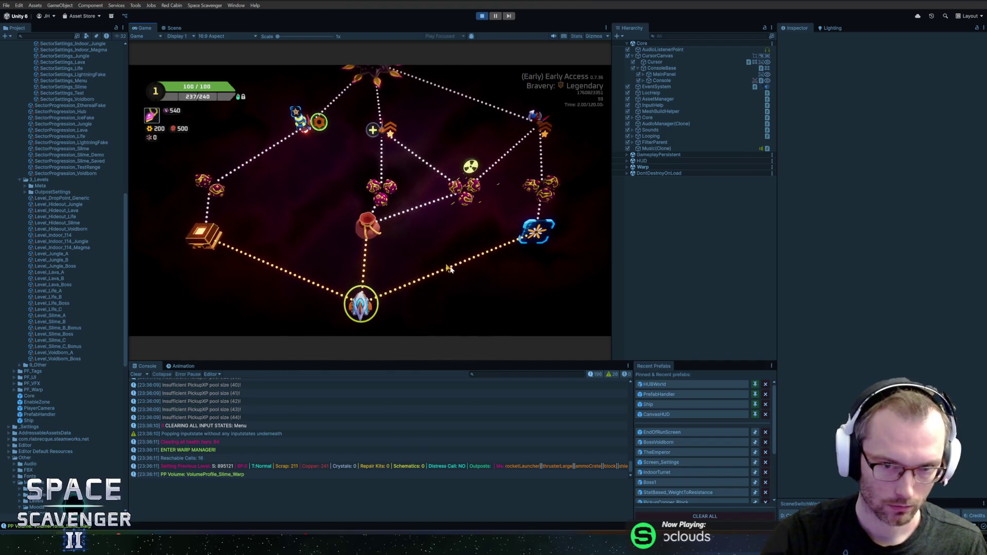
Warp to the next sector node and buy Nimble Finger and Dart Board
left_click(383, 199)
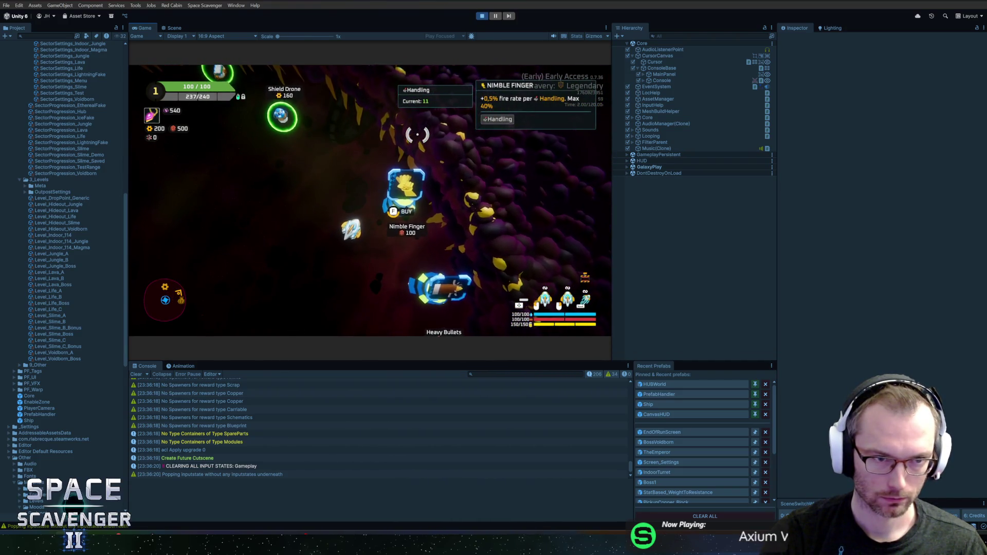
key("f")
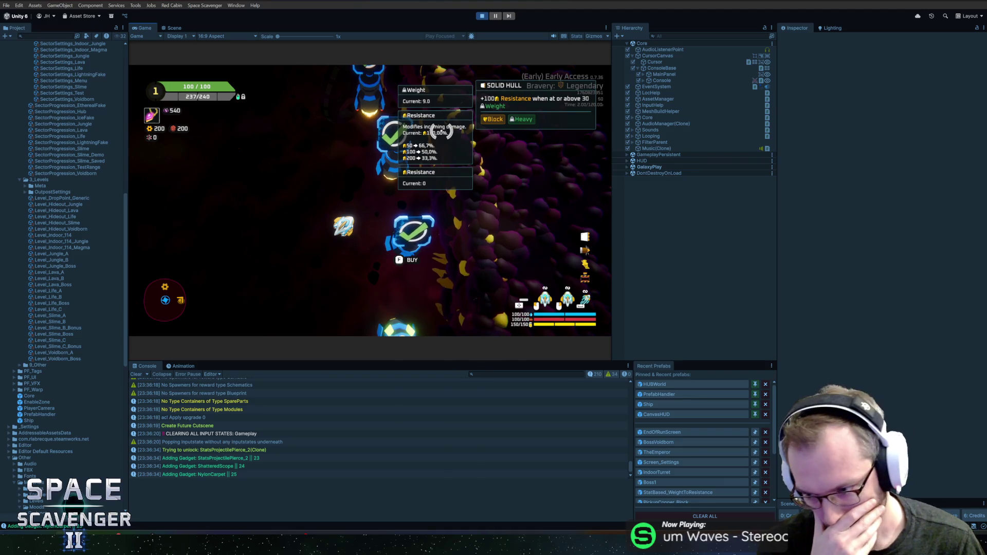
key("f")
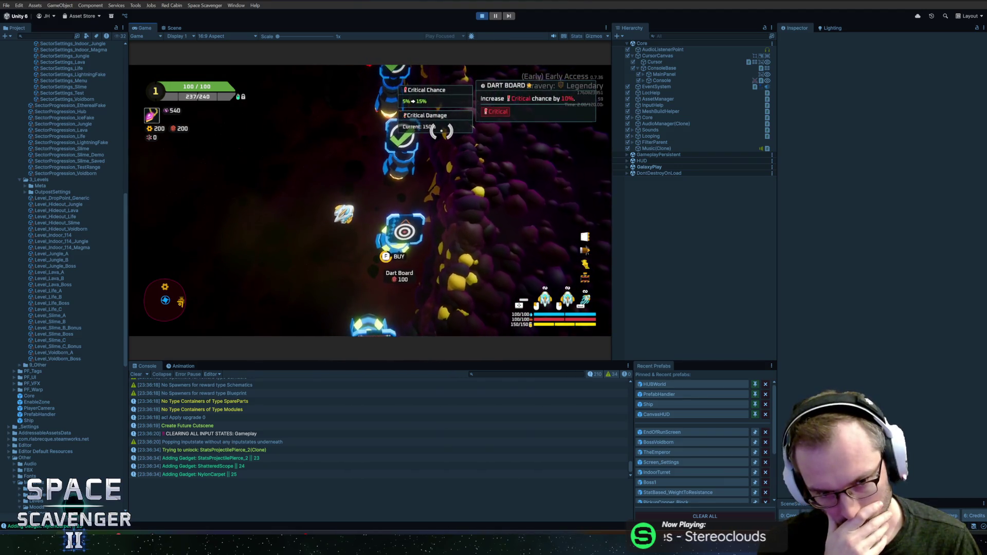
Fly to the Shield Drone, buy it, and exit play mode
key("w")
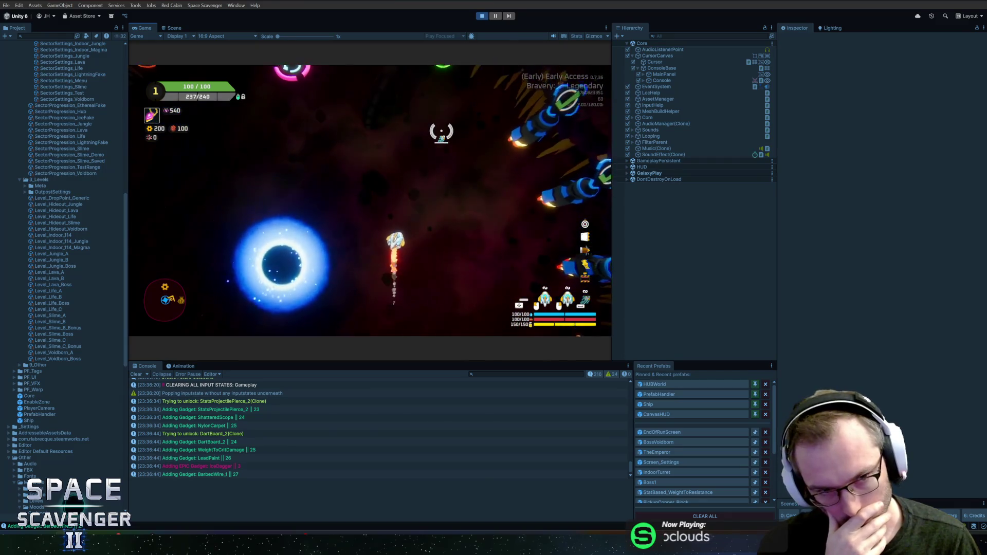
key("w")
key("f")
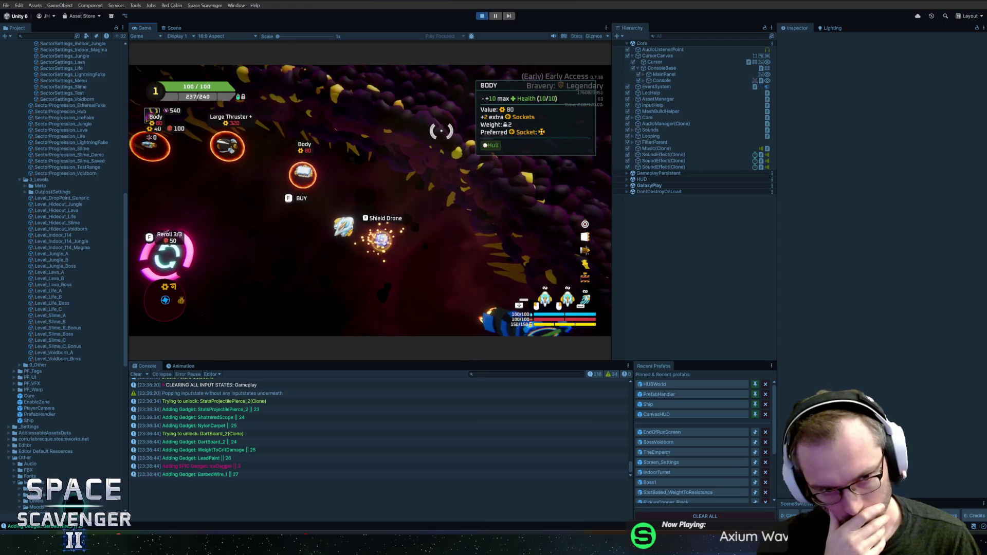
key("w")
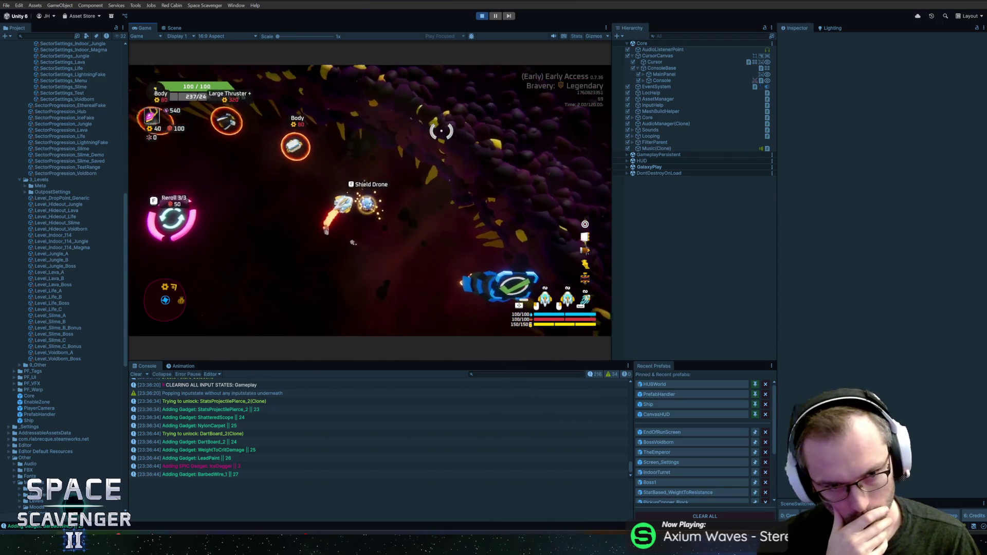
key("ctrl+p")
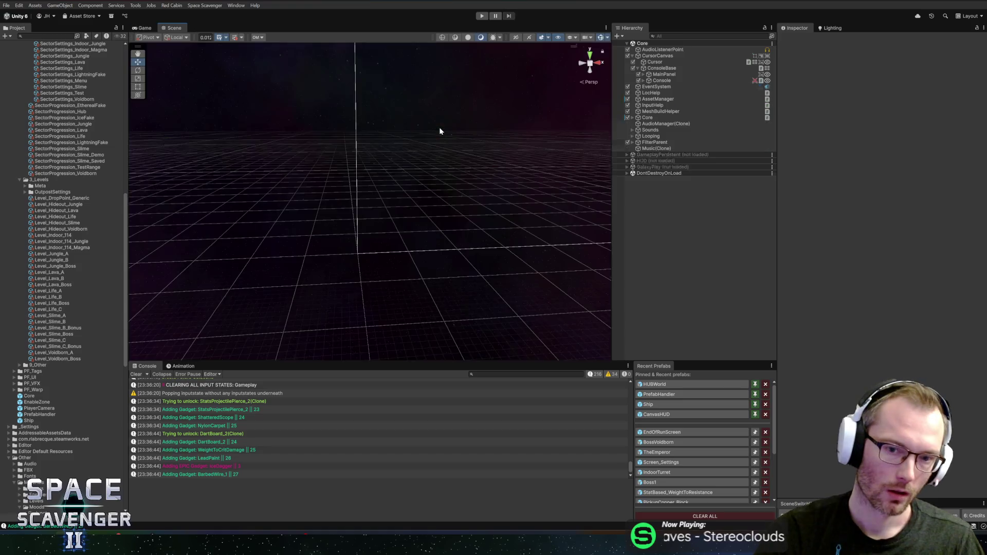
Restore the IsActive default to 'true;' on line 44 of Interactable.cs and review the file
key("alt+Tab")
key("alt+Tab")
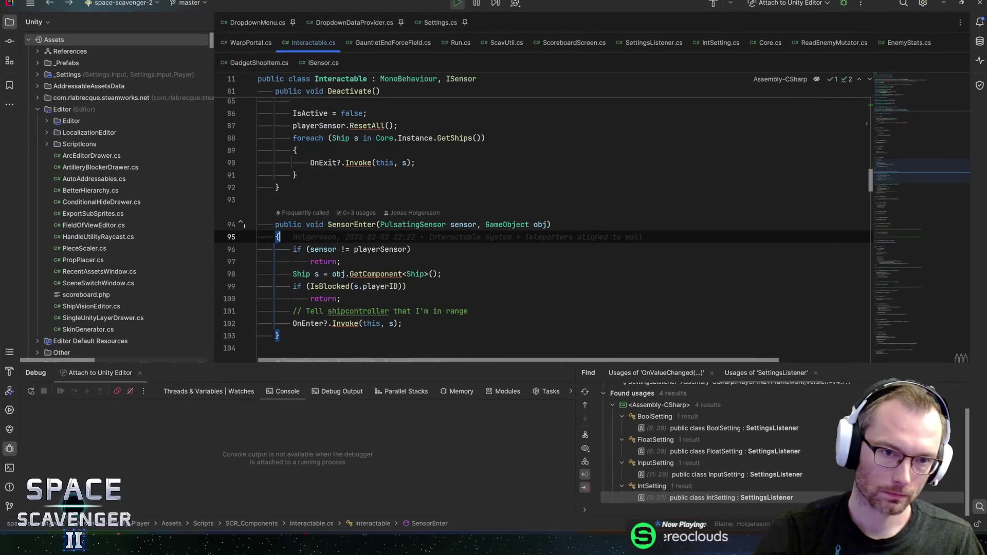
key("ctrl+shift+BackSpace")
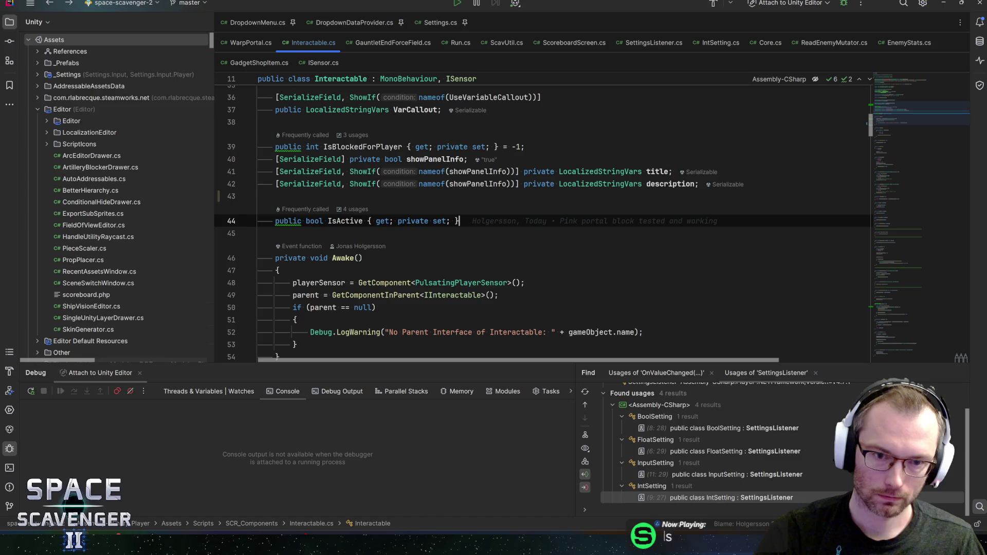
type(" = true;")
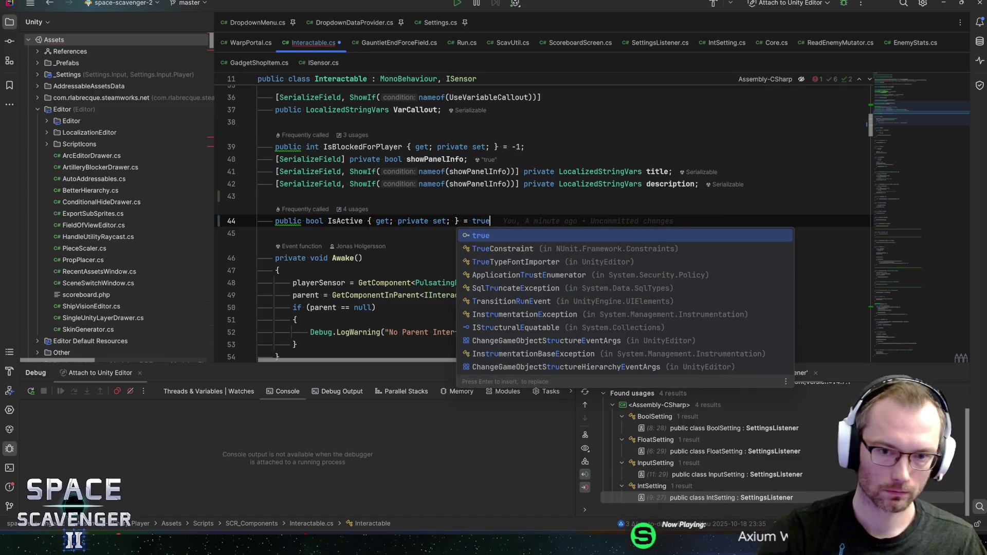
scroll(539, 221, "down", 3)
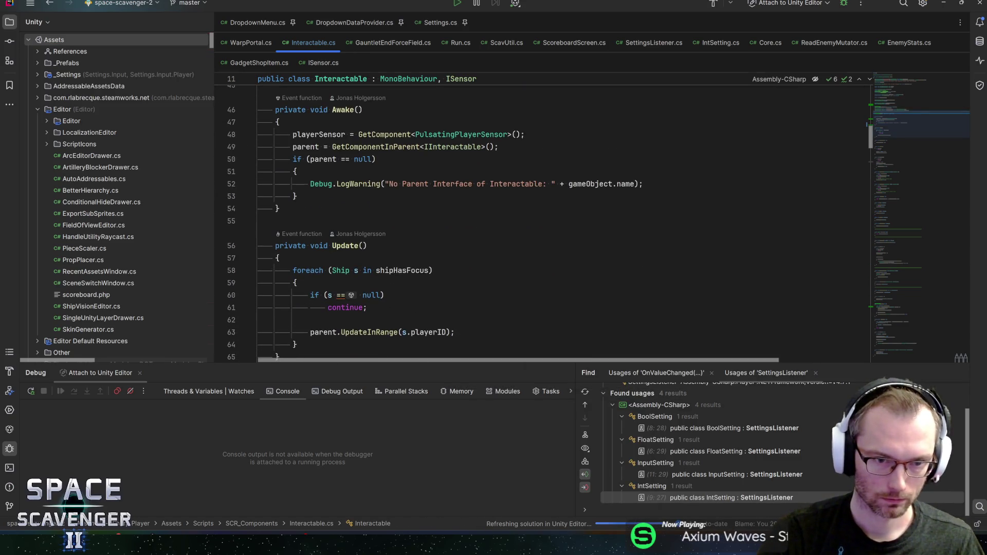
scroll(540, 221, "down", 3)
scroll(540, 221, "up", 5)
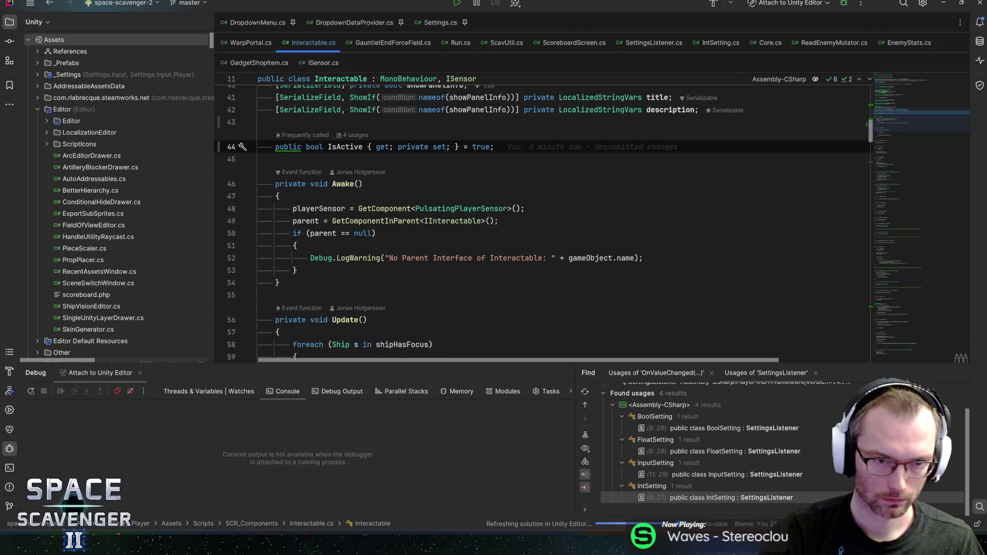
key("alt+Tab")
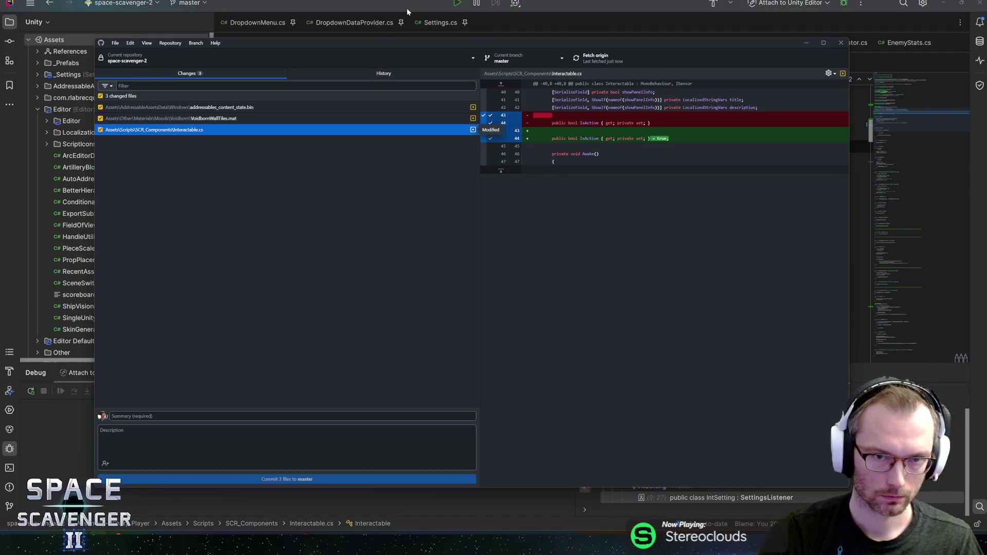
Check the Interactable.cs diff among 3 changed files, then bring the Unity Editor forward
key("alt+Tab")
key("alt+Tab")
key("alt+Tab")
key("Tab")
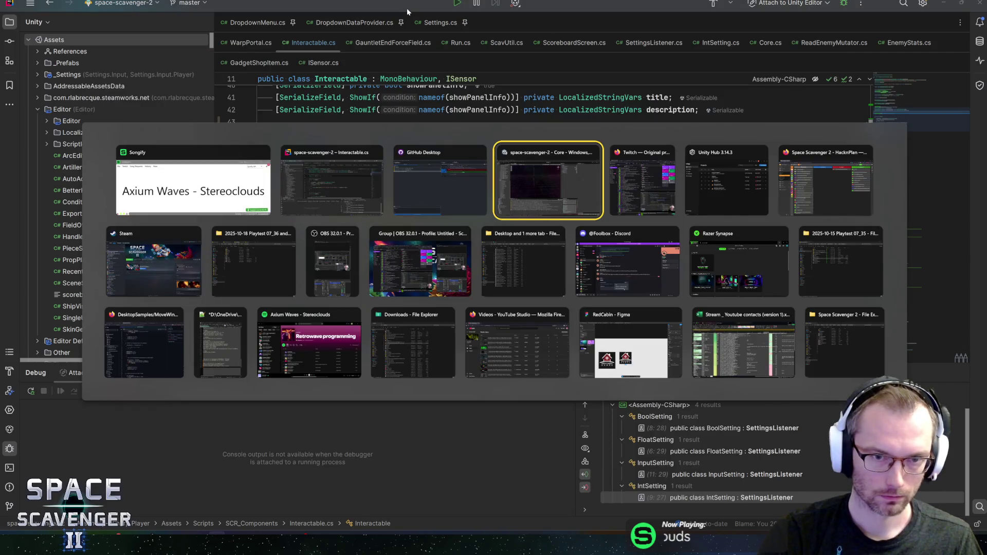
key("alt+Tab")
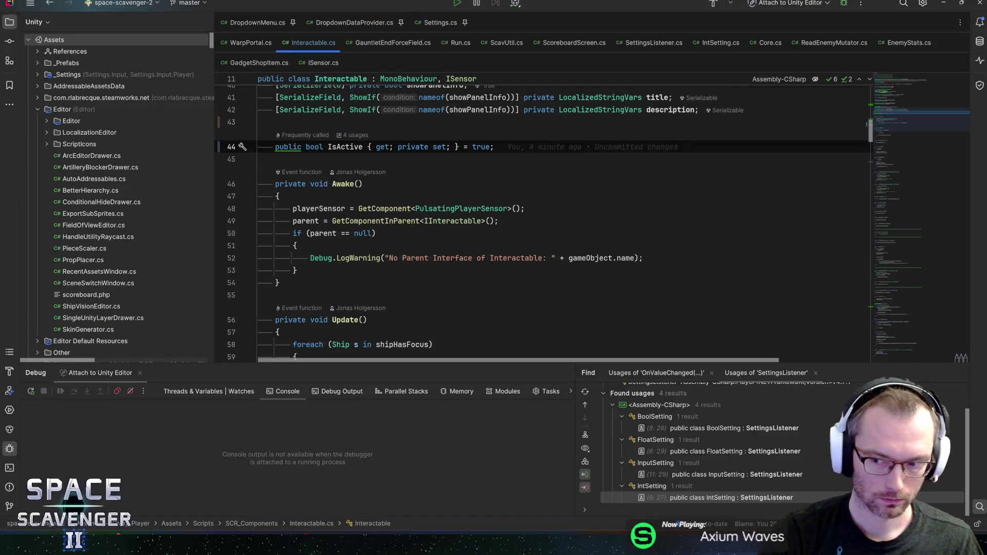
key("alt+Tab")
key("alt+Tab")
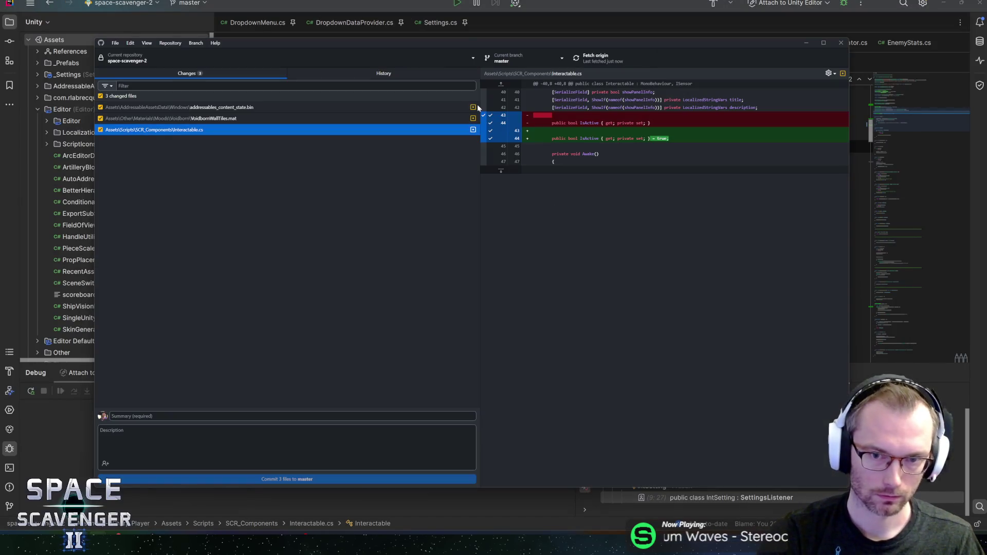
key("alt+Tab")
key("Tab")
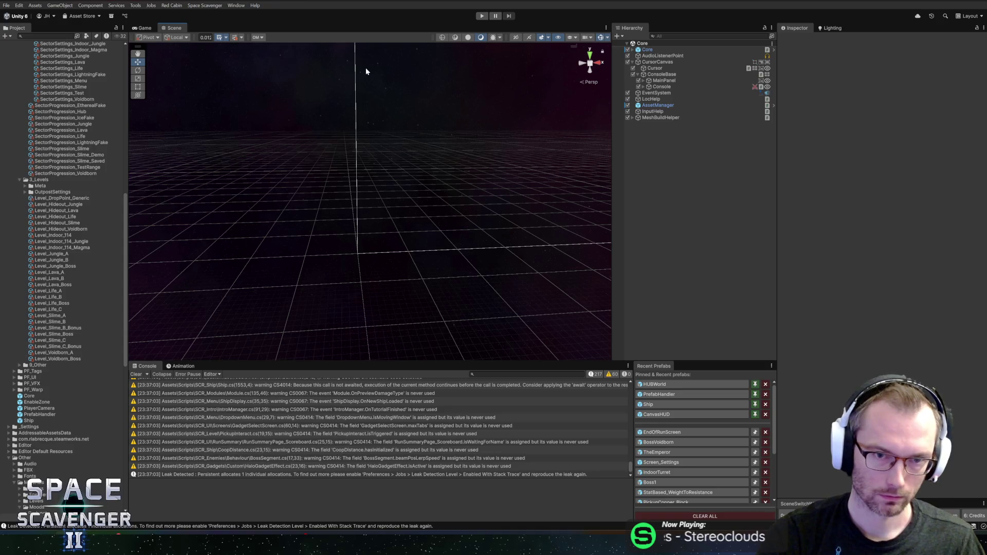
Enter play mode, dismiss the welcome message, start a game, and warp through the portal
left_click(482, 17)
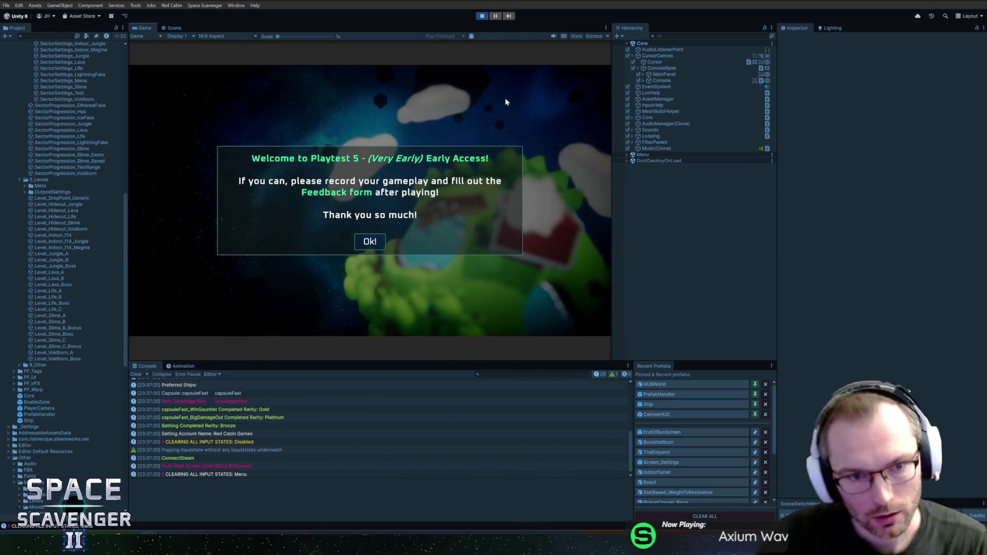
left_click(369, 243)
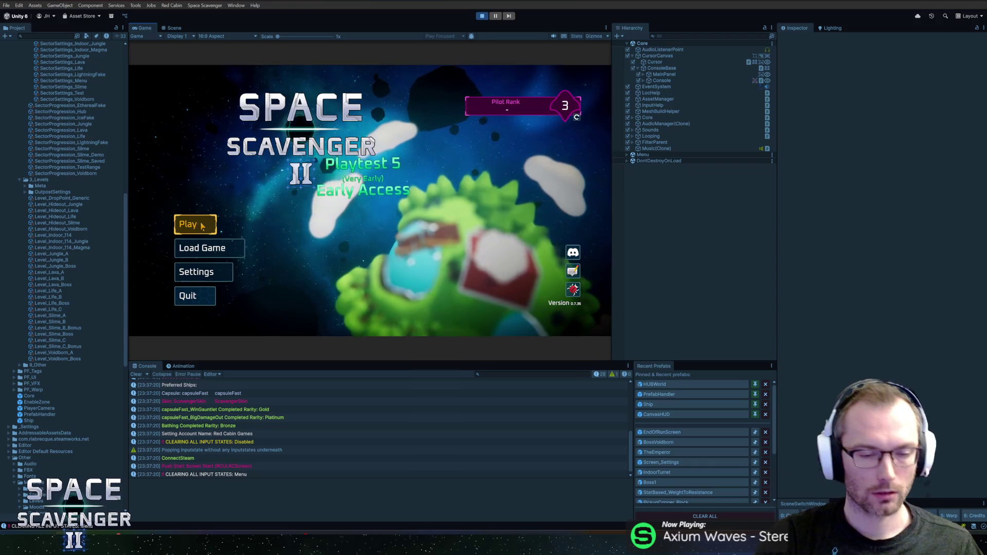
left_click(207, 228)
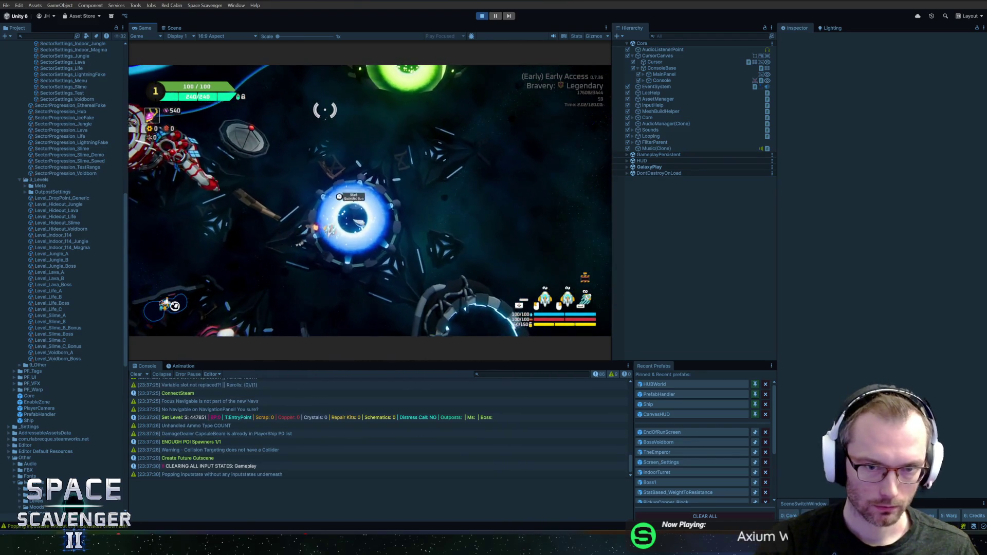
key("e")
key("Return")
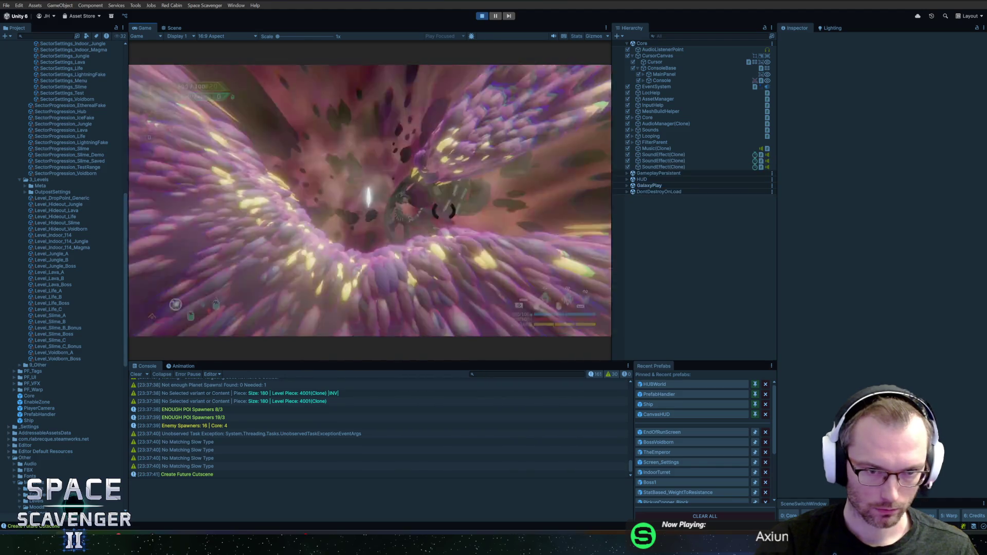
Run 'level clear' and 'add copper' (copper to 315), then enter the warp portal
key("grave")
type("level c")
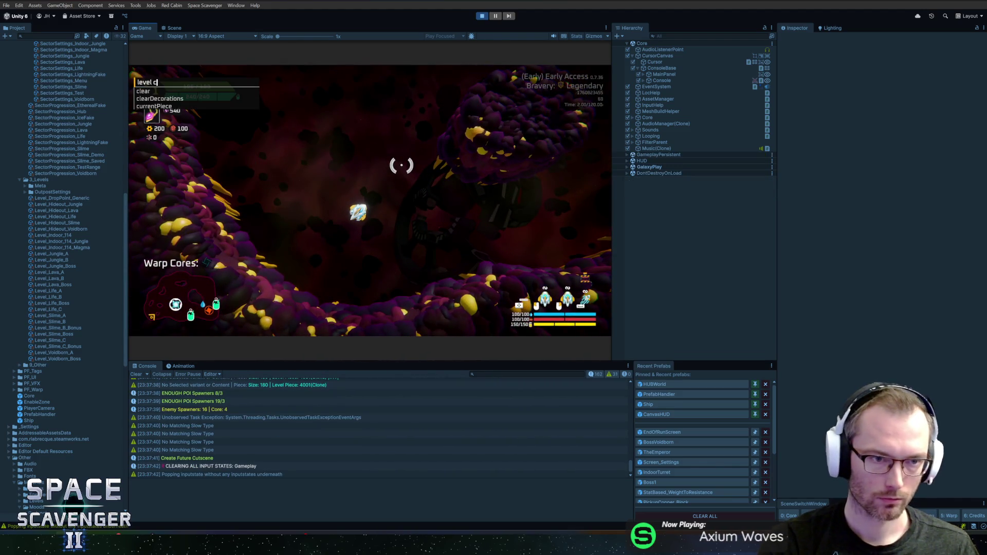
type("ar")
key("Return")
key("grave")
type("add ")
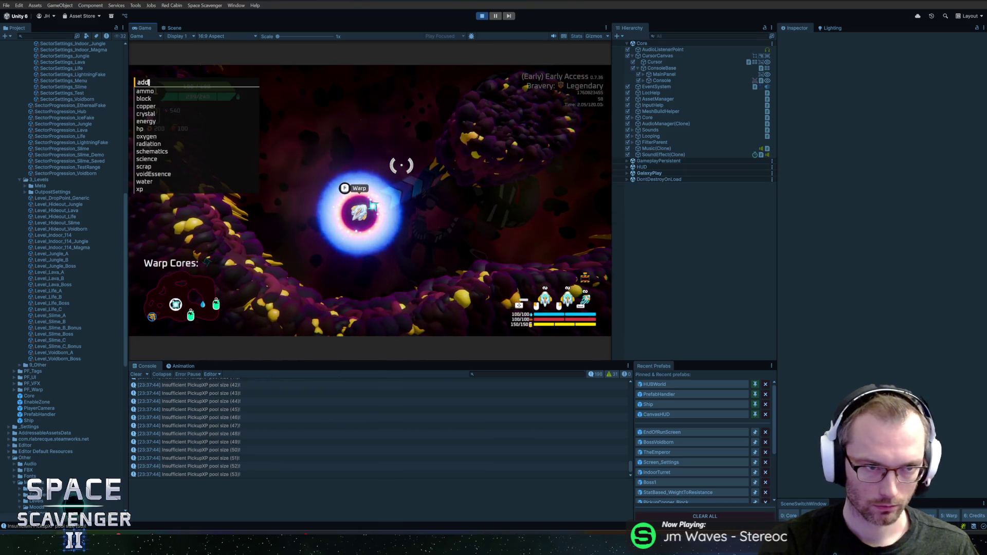
type("copper 2")
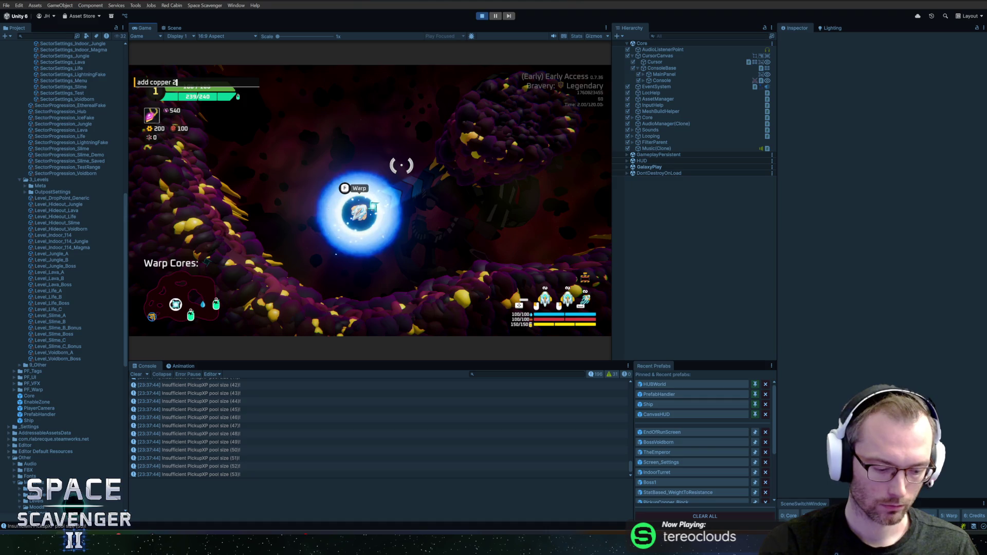
key("Return")
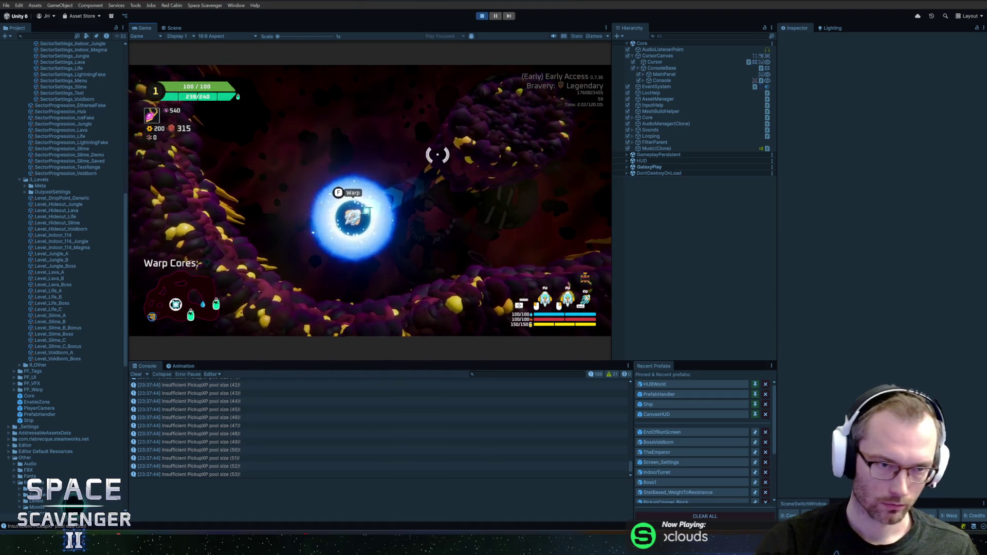
key("f")
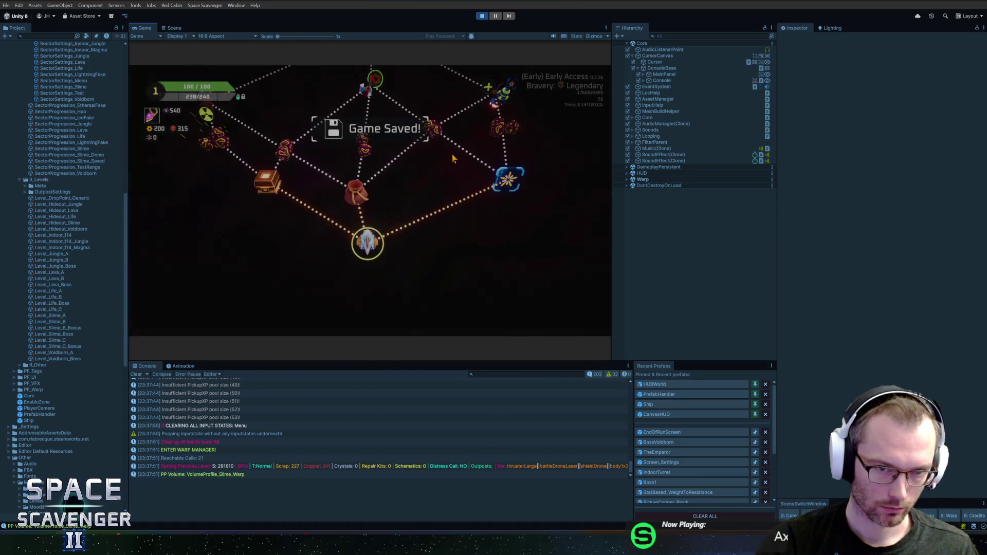
Travel to the right-hand node on the warp sector map to reach the shop level
left_click(514, 202)
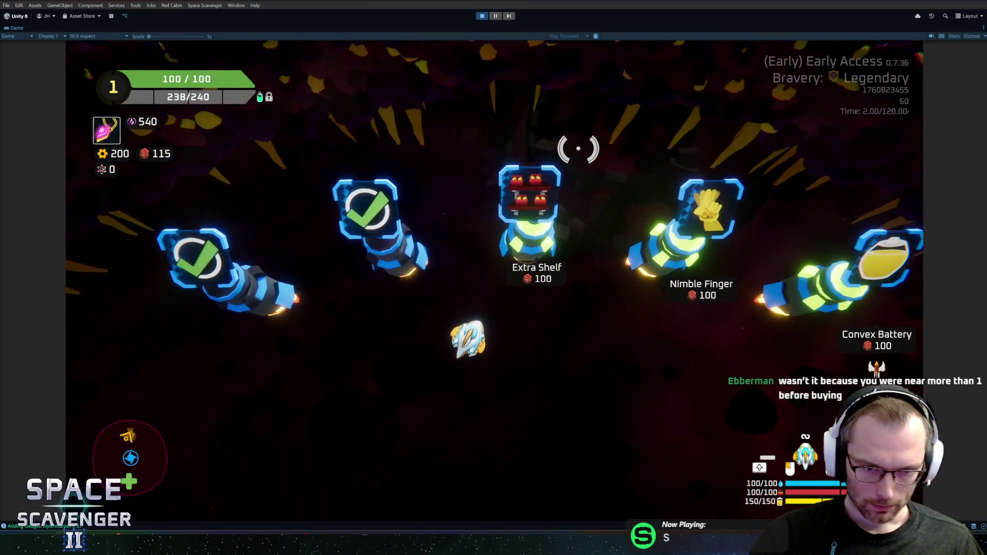
Fly toward the shop stands and run the 'add copper 215' console command
key("s")
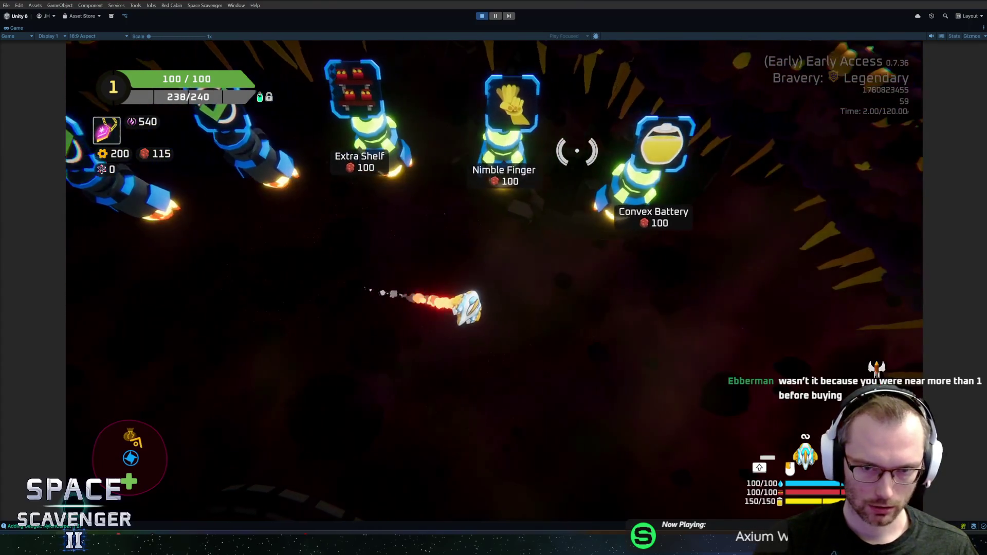
key("a")
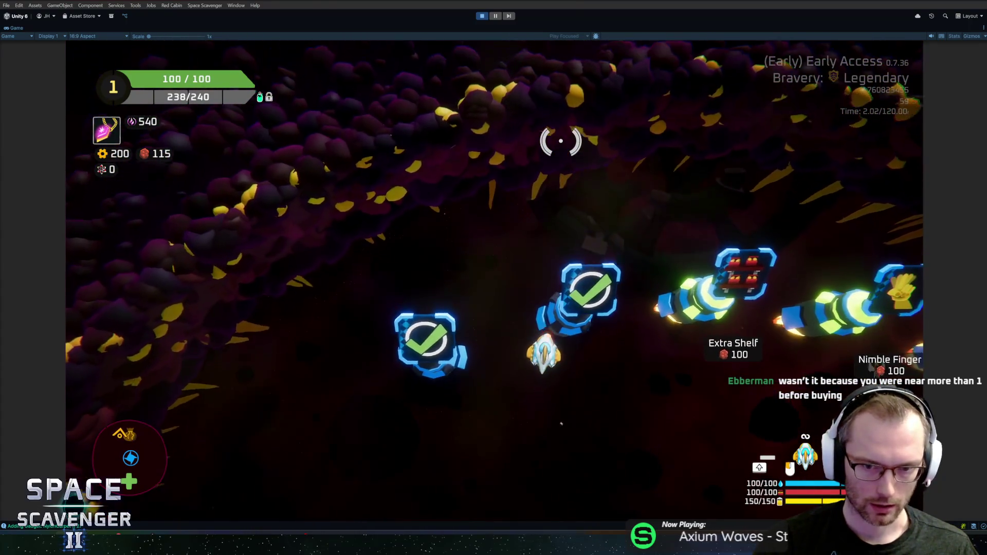
key("d")
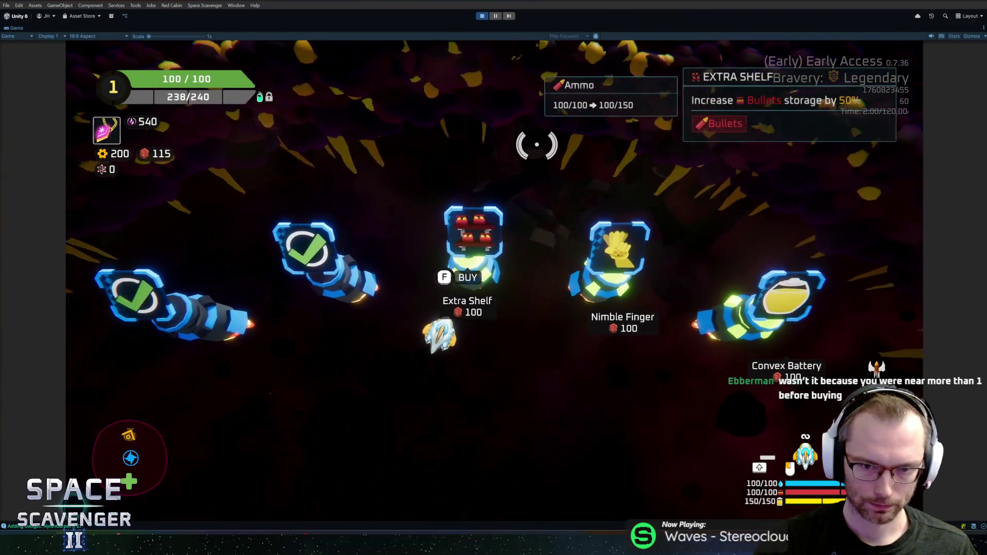
type("add copper 215")
key("Return")
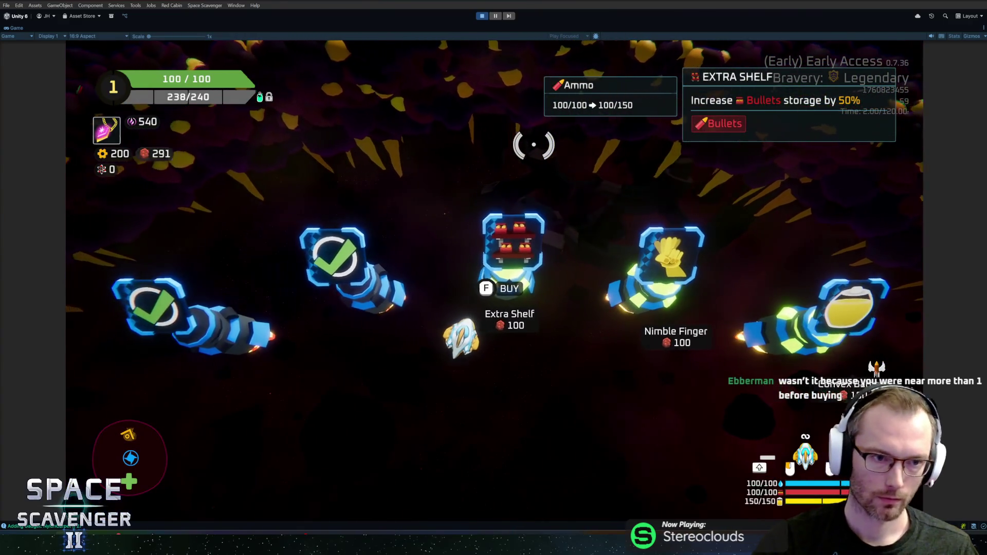
Buy the Convex Battery, Nimble Finger and Extra Shelf upgrades from the shop
key("d")
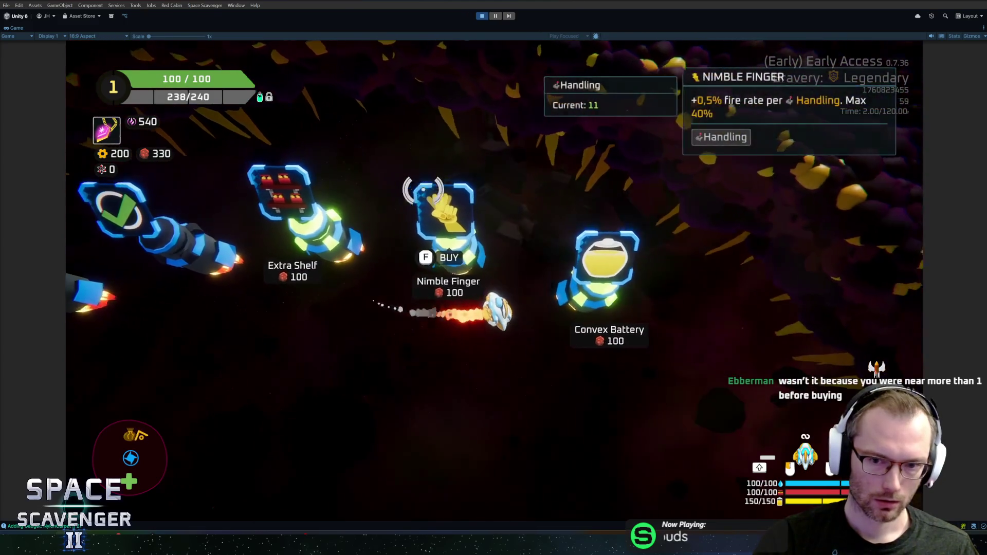
key("a")
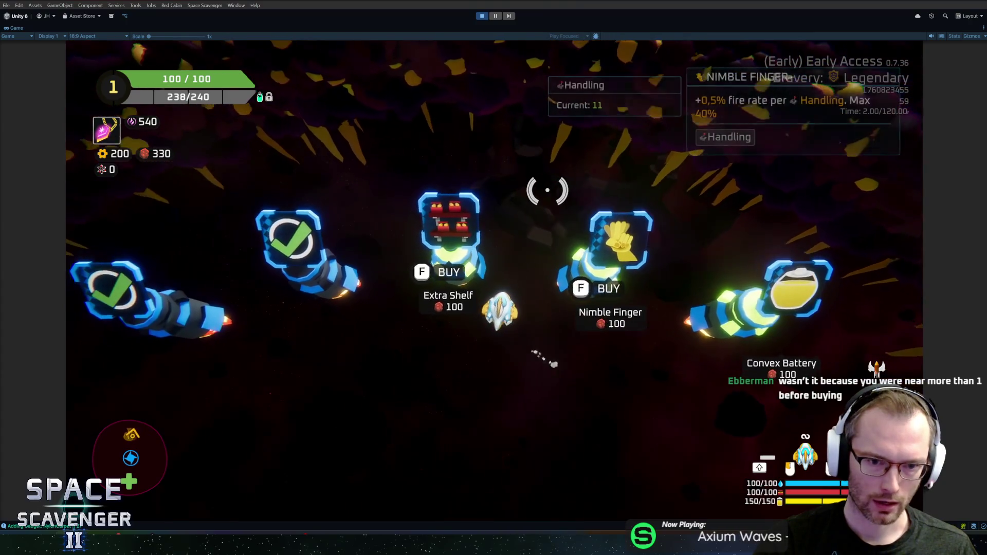
key("d")
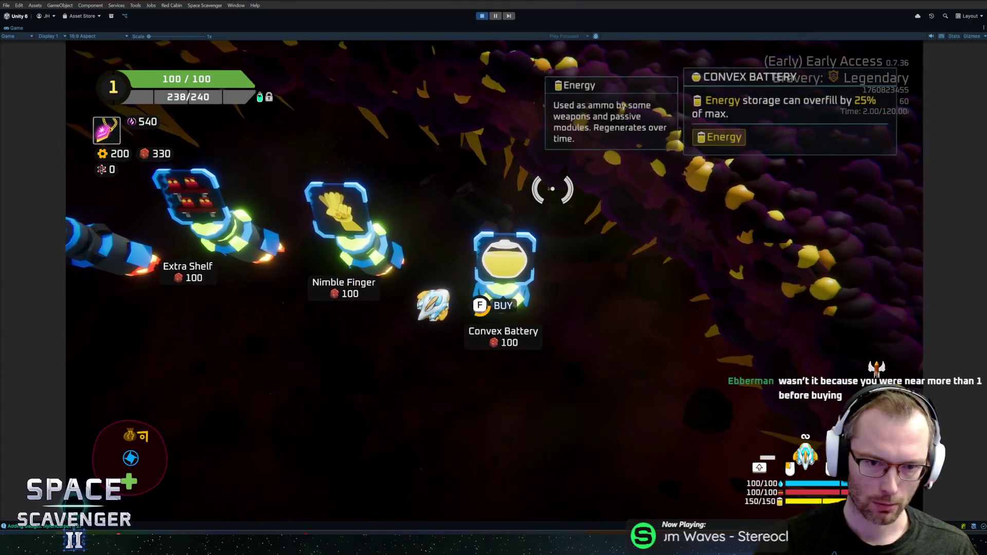
key("f")
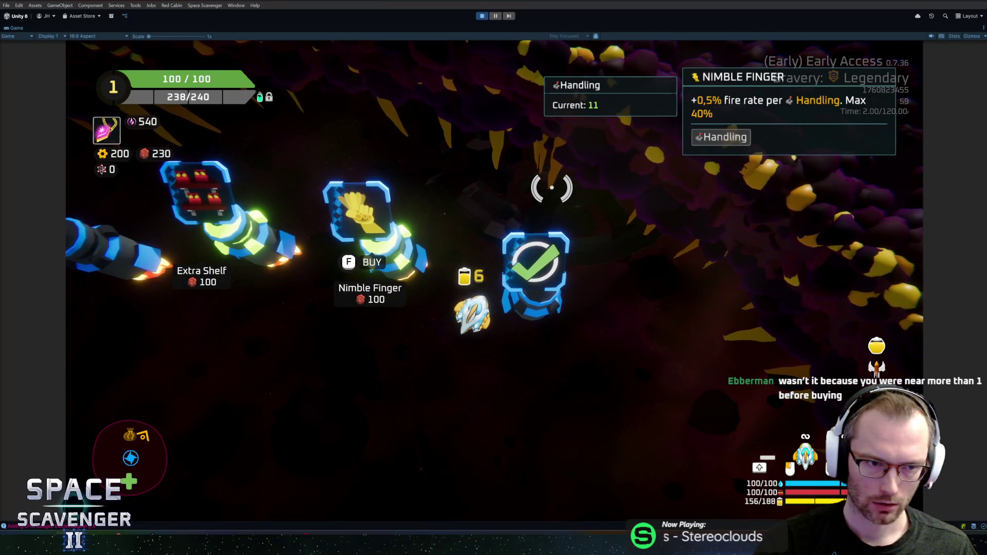
key("a")
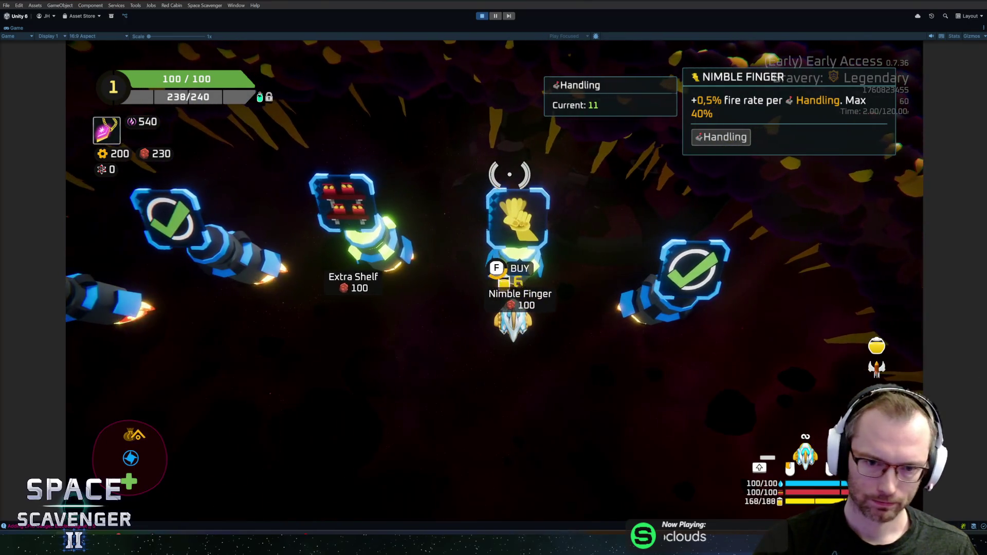
key("f")
key("a")
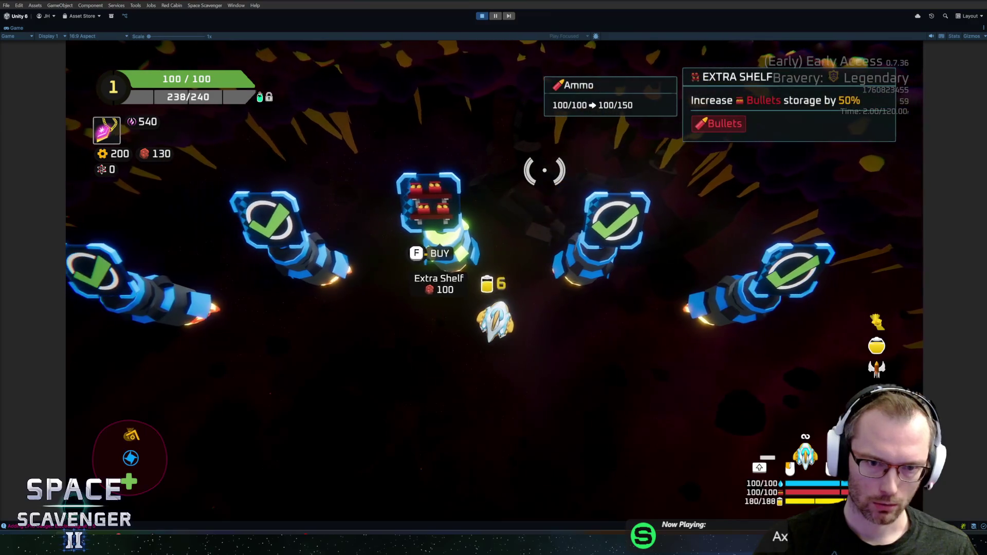
key("f")
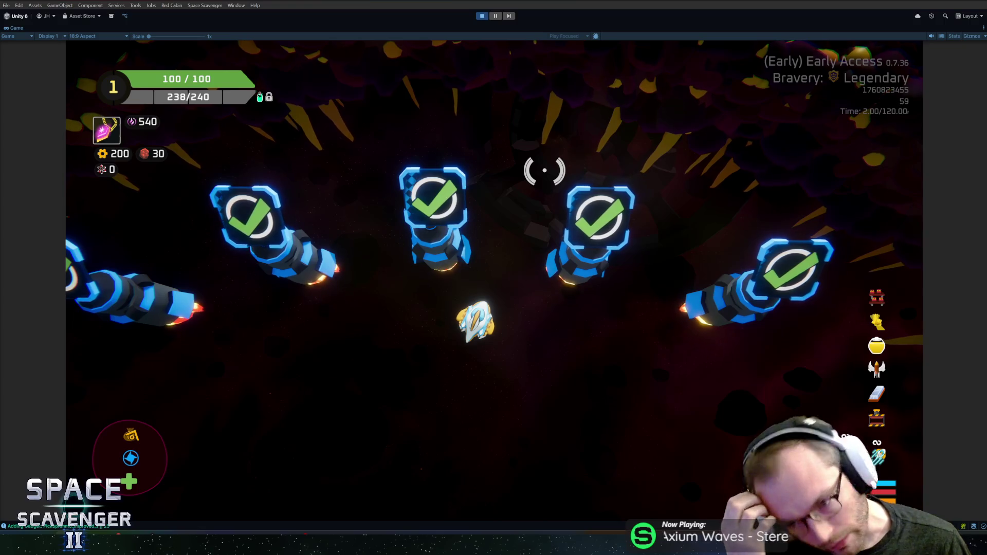
Fly down into the green sphere and warp through the blue portal
key("s")
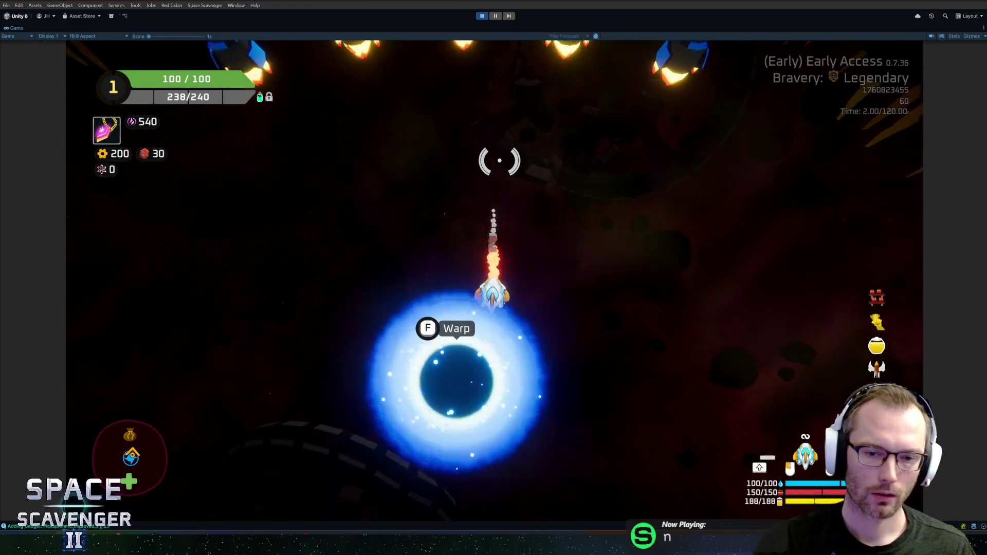
key("s")
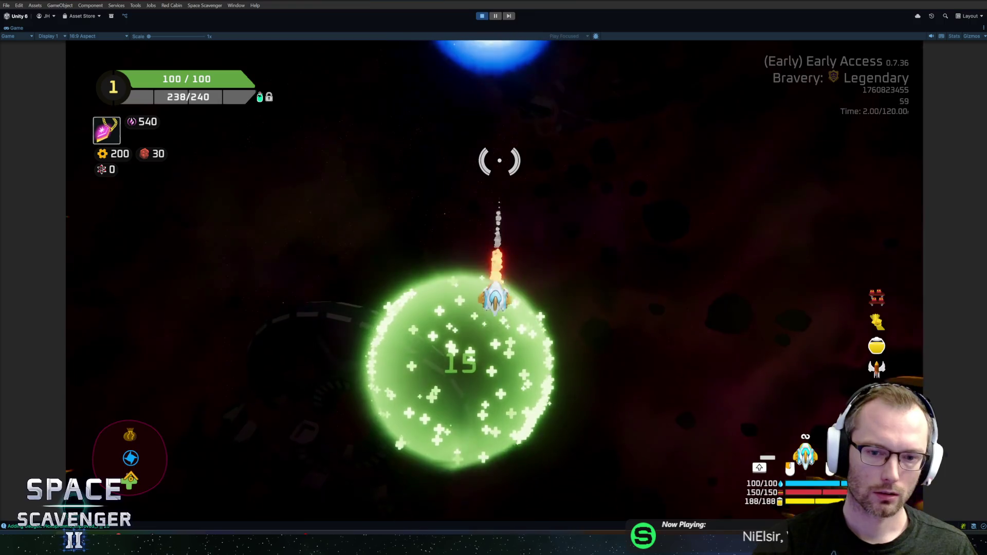
key("s")
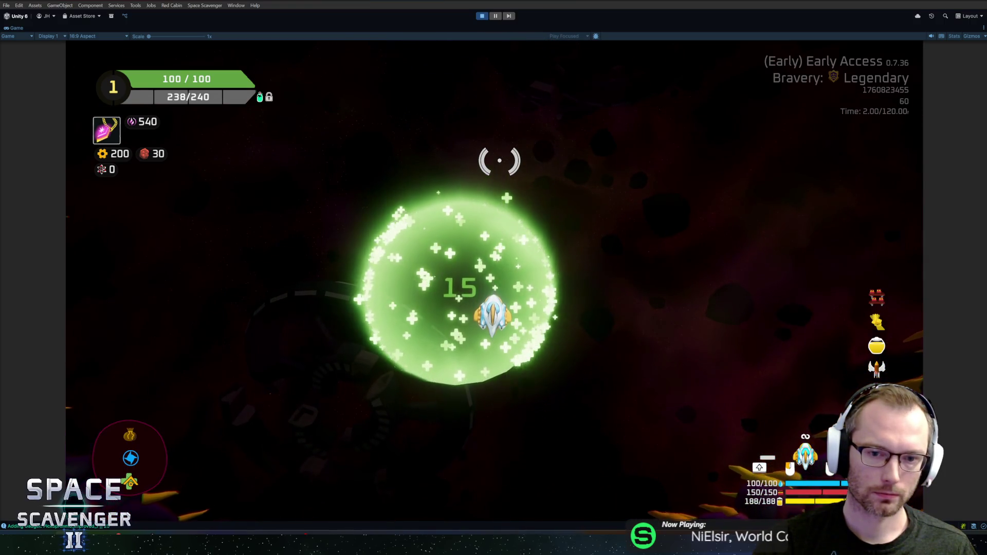
key("w")
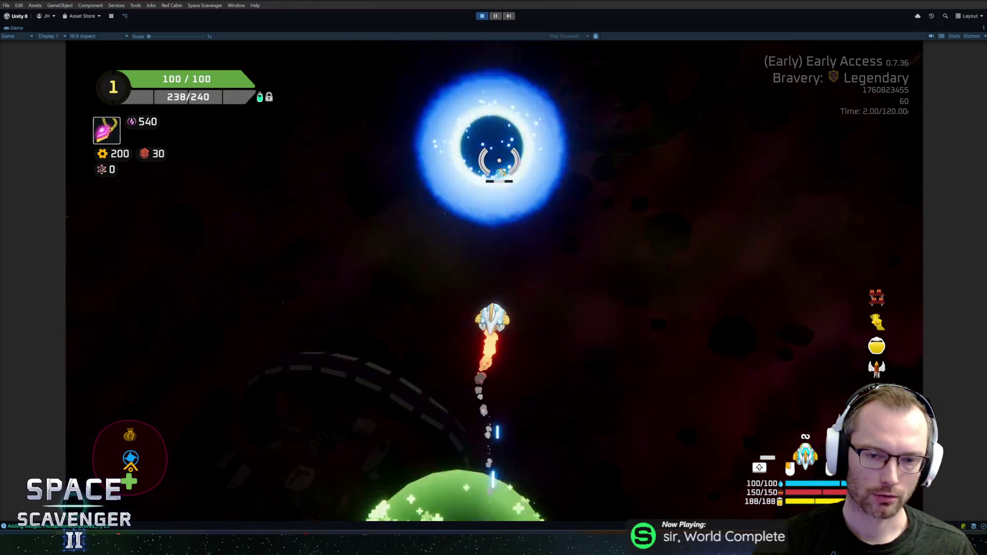
key("f")
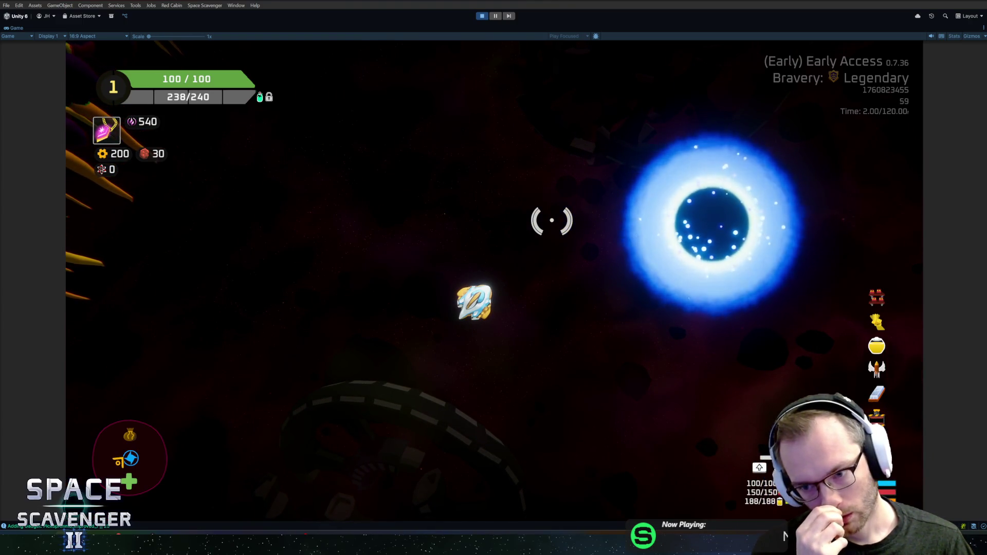
Fly up among the checked turrets, then pause the game
key("w")
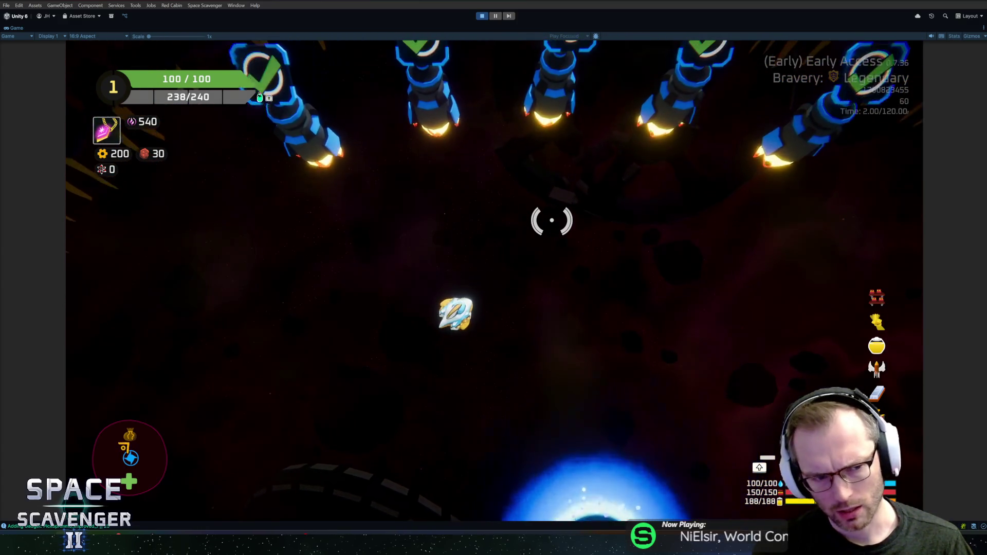
key("w")
key("w")
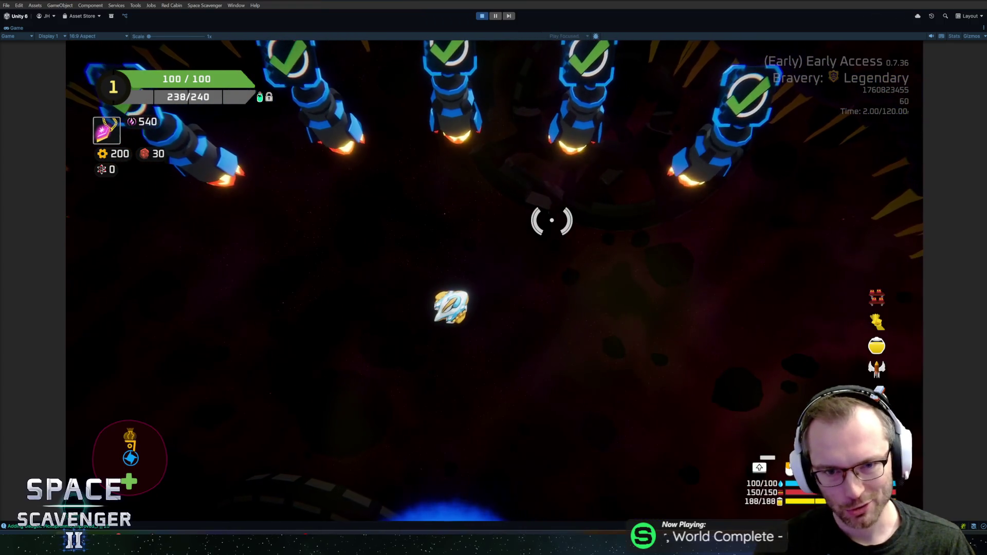
key("w")
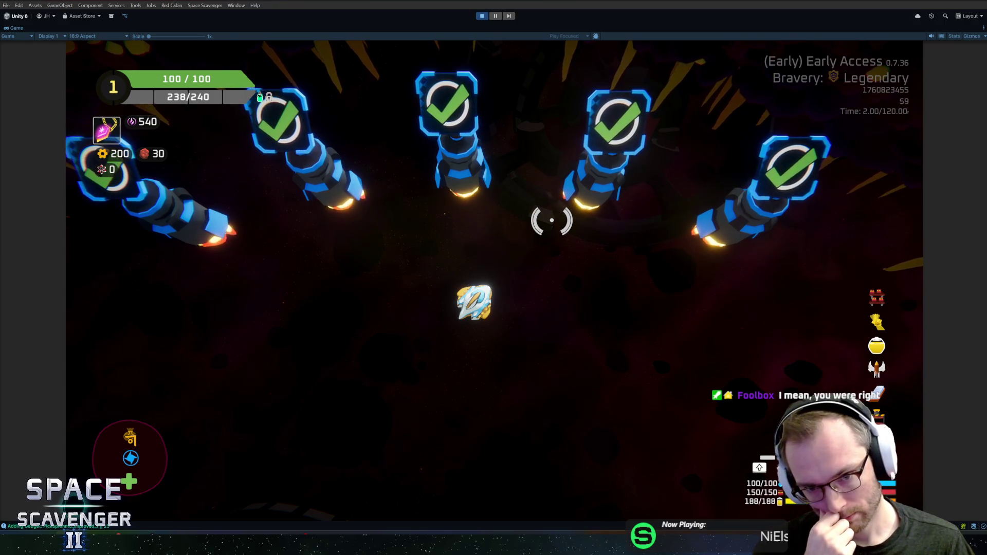
key("a")
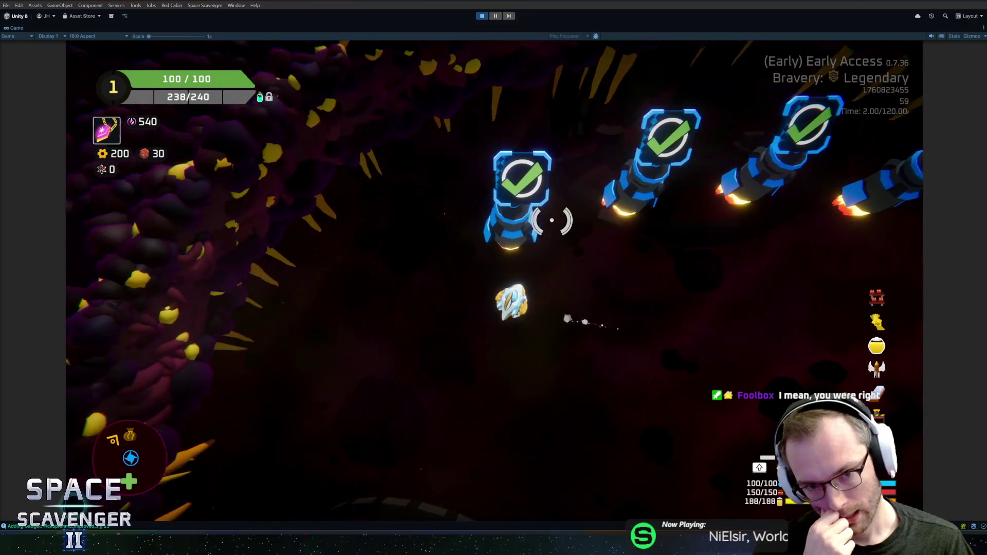
key("s")
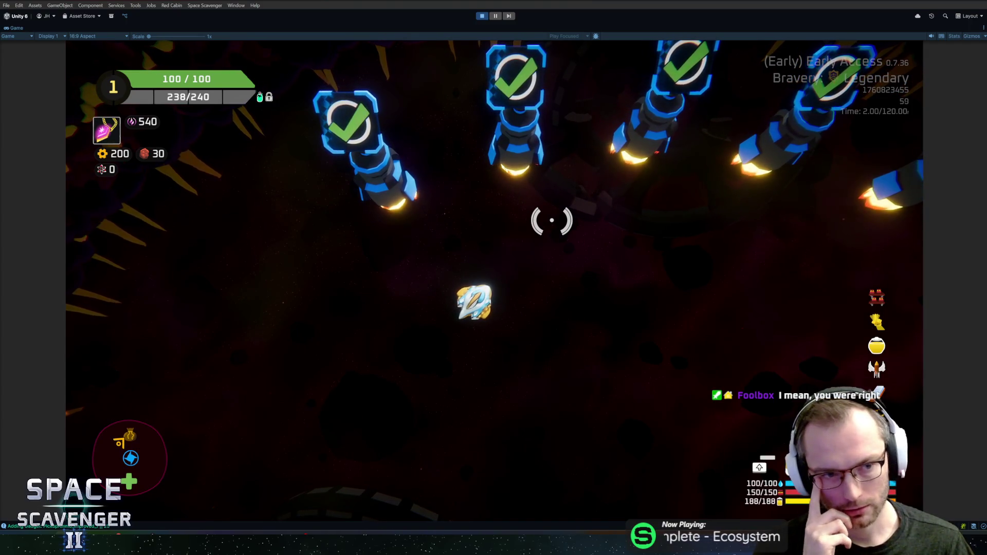
key("w")
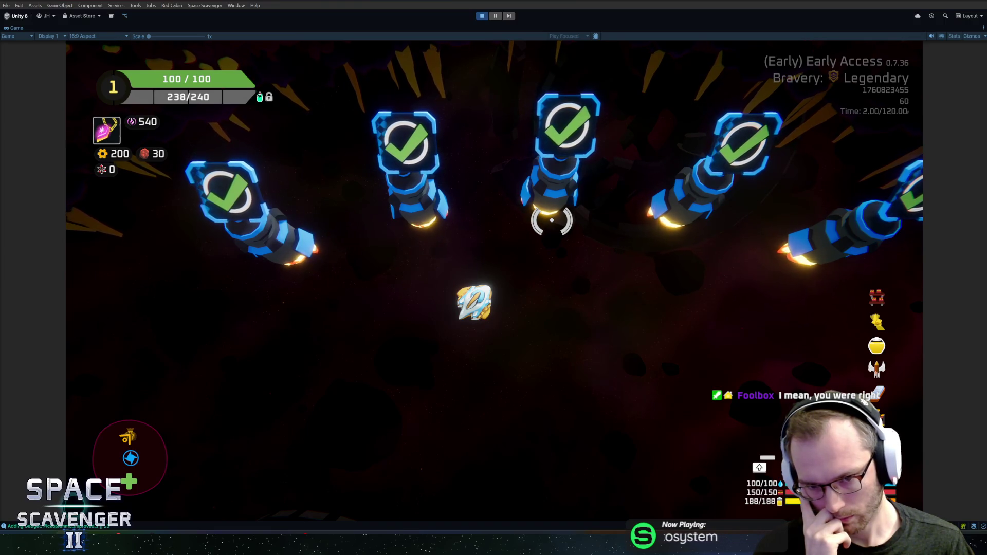
key("Escape")
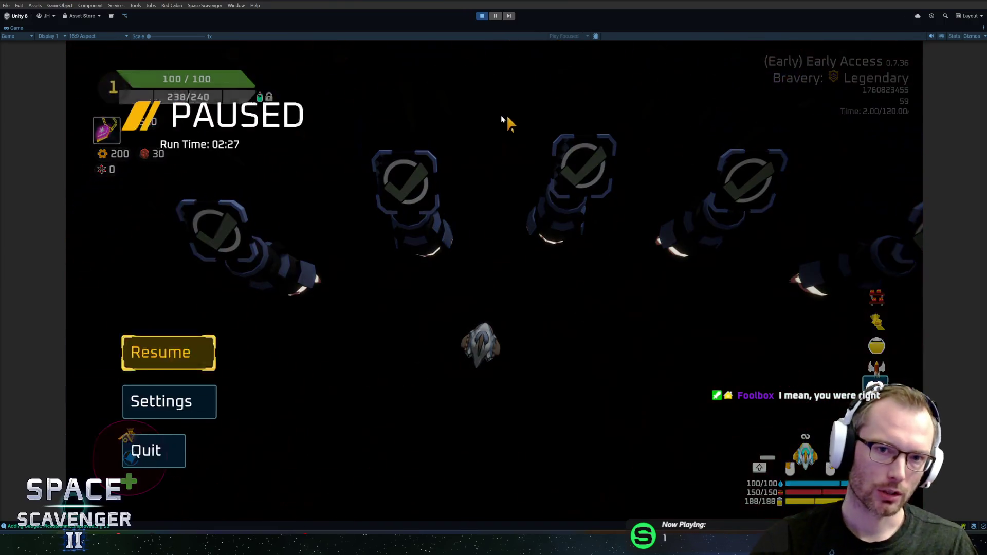
Cancel the quit prompt and exit Unity play mode
left_click(206, 449)
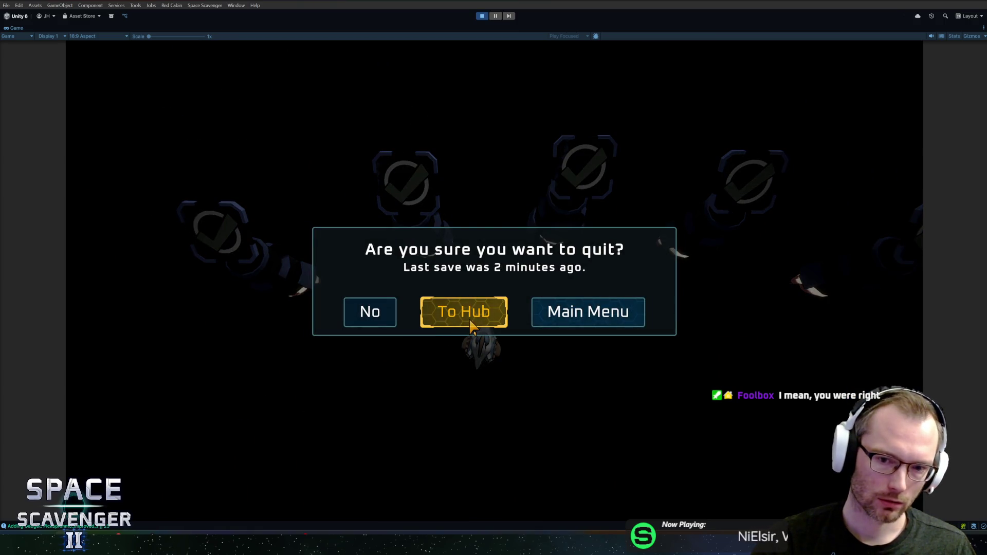
key("Escape")
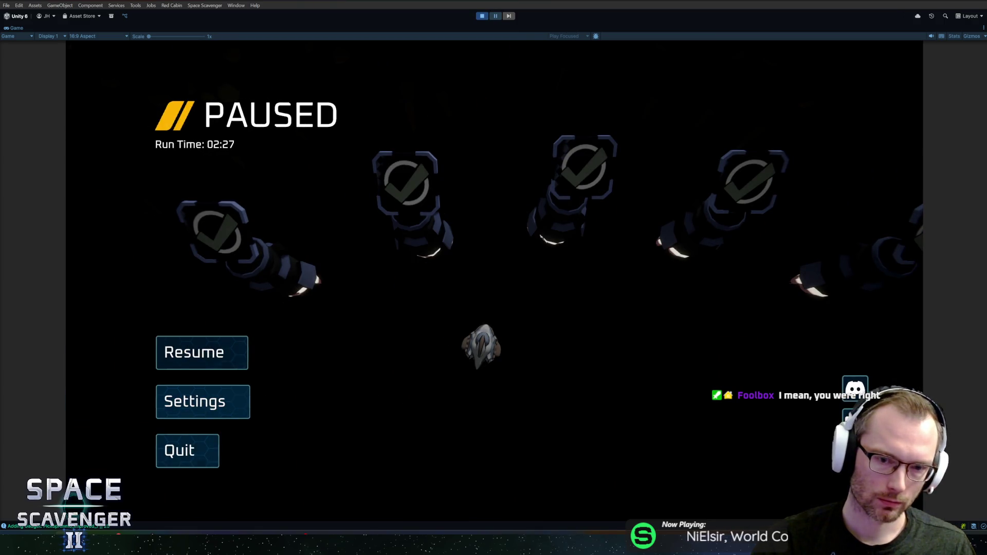
left_click(482, 16)
Stop the running Space Scavenger 2 Playtest in Steam and close Unity Hub
key("alt+Tab")
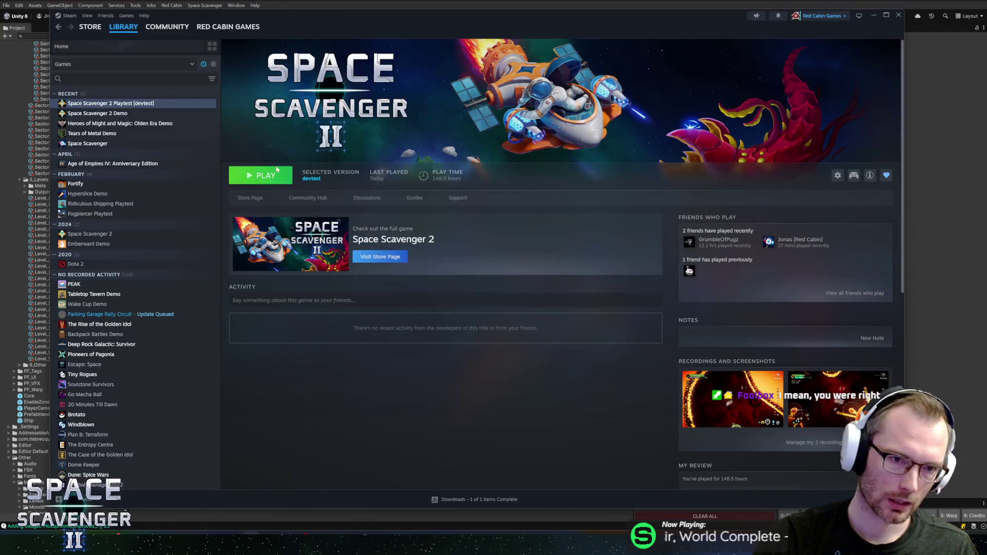
left_click(251, 170)
left_click(465, 290)
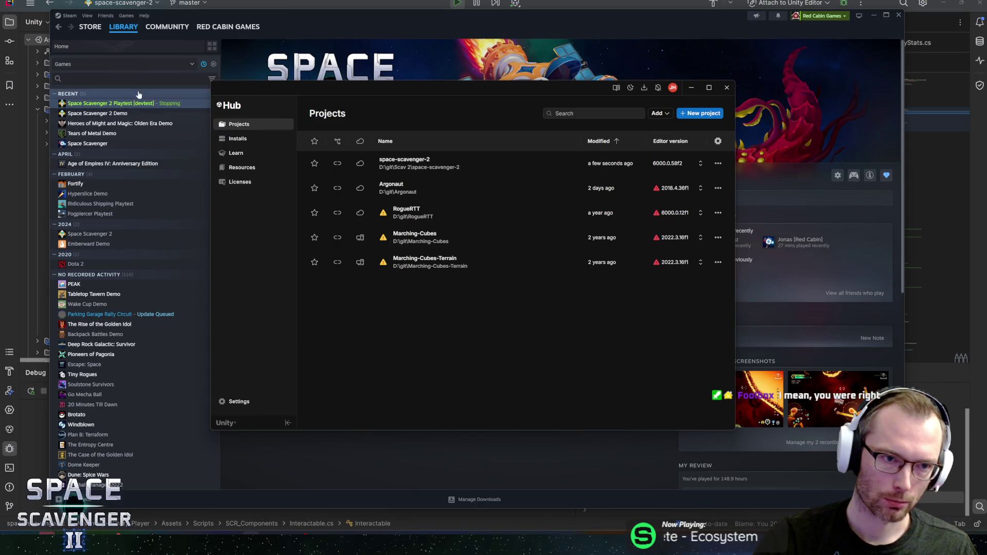
left_click(508, 74)
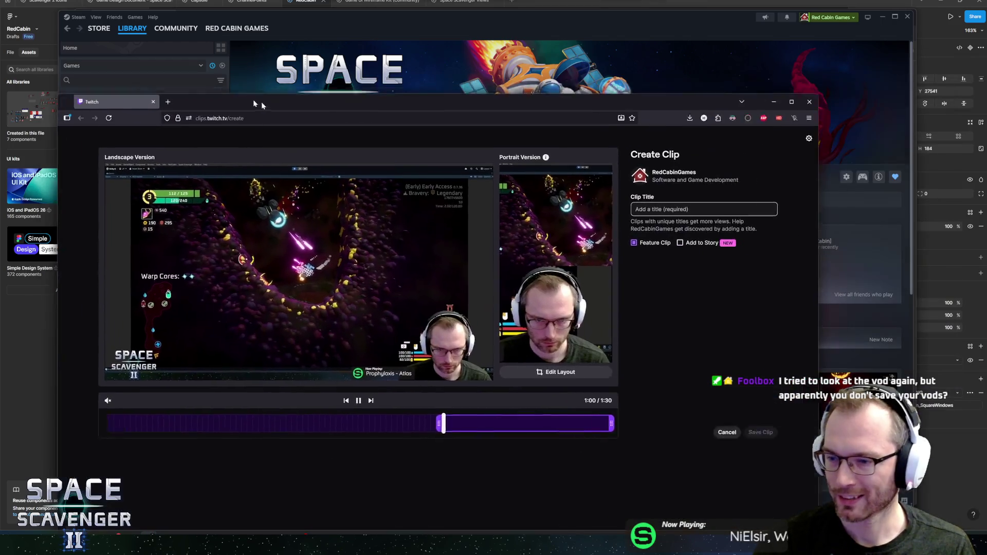
Trim the clip range to 60 seconds, starting back near 0:17
mouse_move(253, 100)
left_mouse_down()
mouse_move(492, 84)
mouse_move(285, 79)
left_mouse_up()
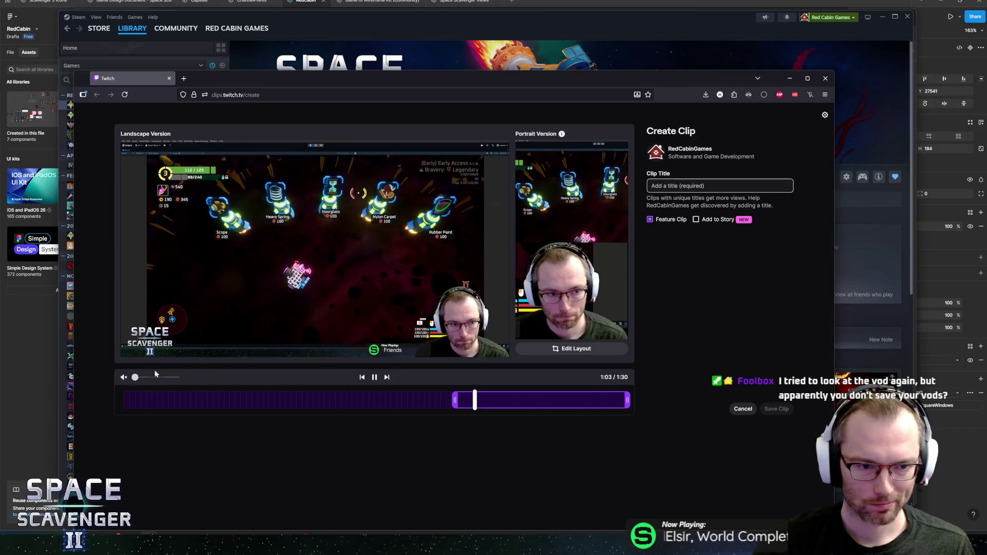
mouse_move(515, 404)
left_mouse_down()
mouse_move(392, 407)
mouse_move(444, 405)
left_mouse_up()
left_click_drag(384, 400, 103, 395)
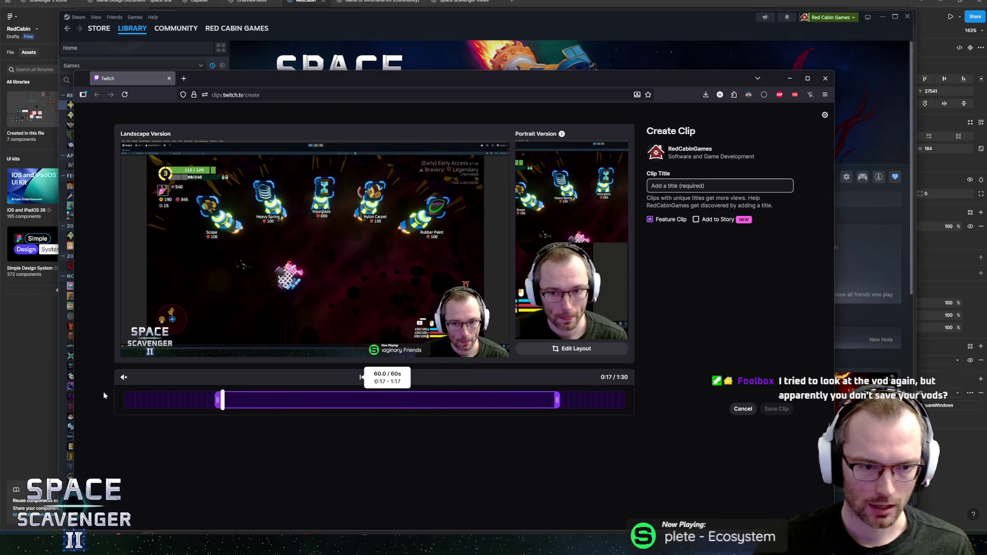
left_click_drag(511, 403, 412, 404)
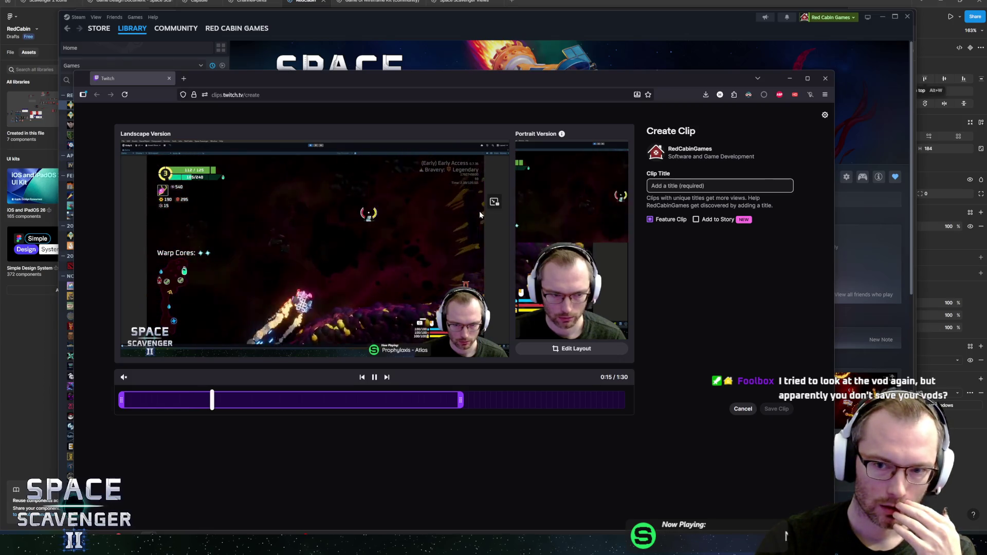
Title the clip 'bug' and pause the preview
left_click(720, 186)
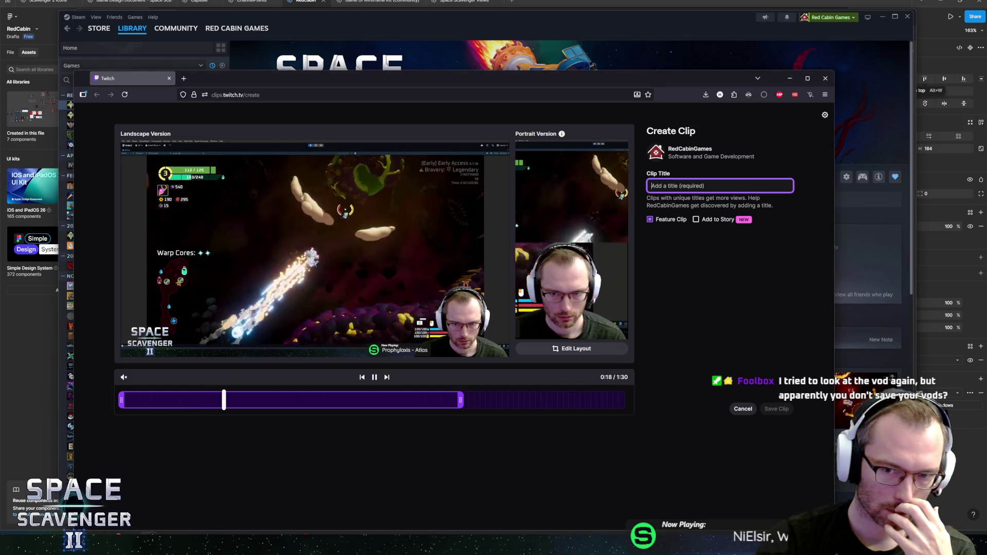
type("bug")
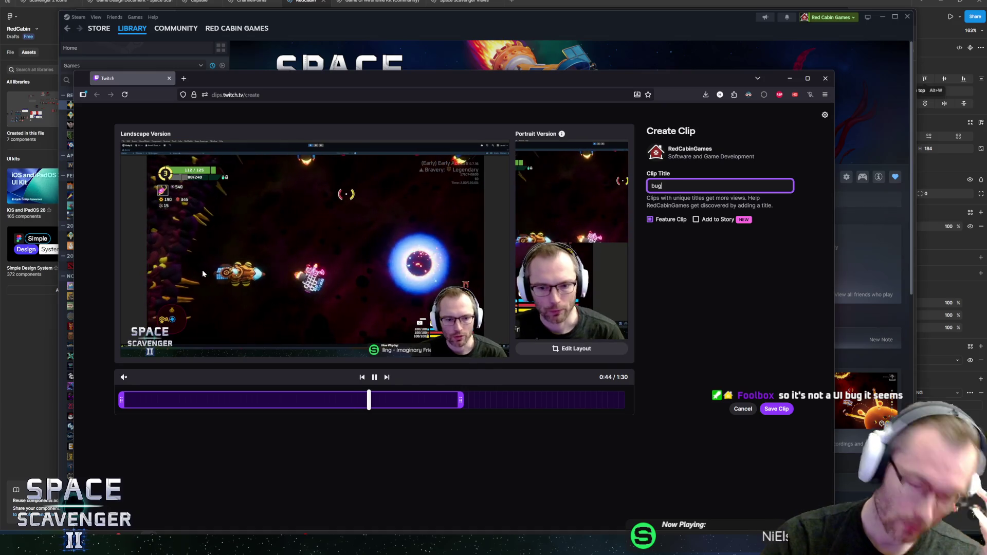
left_click(374, 377)
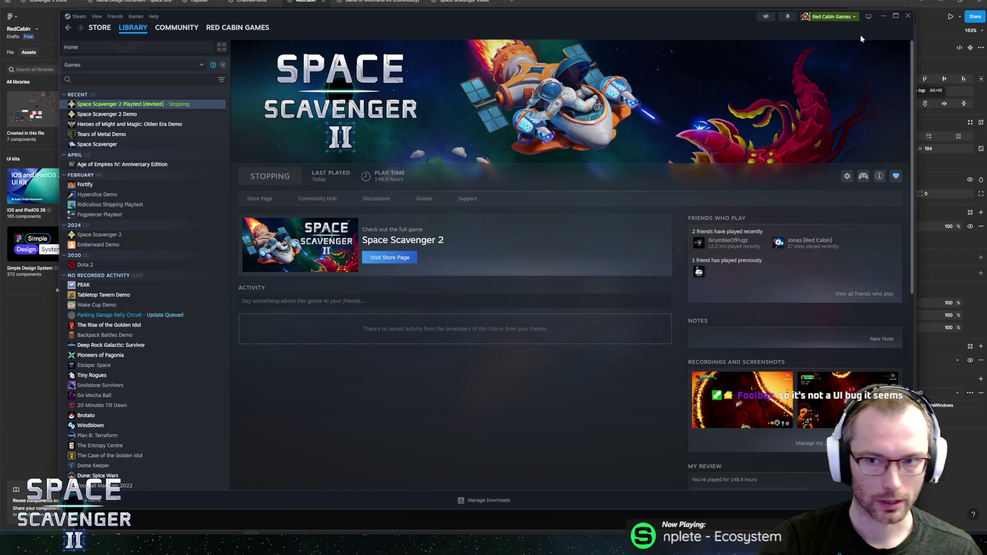
Close the Steam library window and exit Steam via its tray menu
left_click(79, 17)
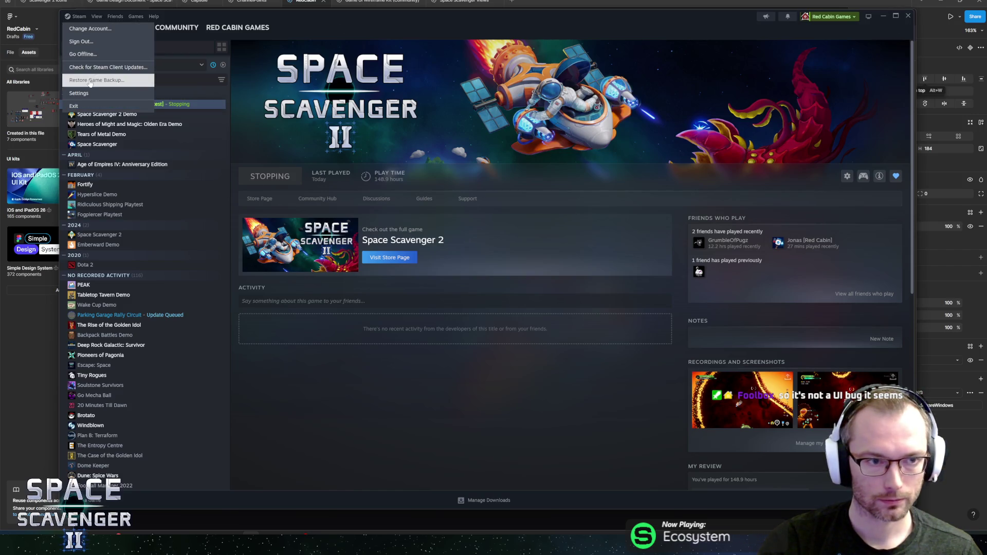
left_click(86, 55)
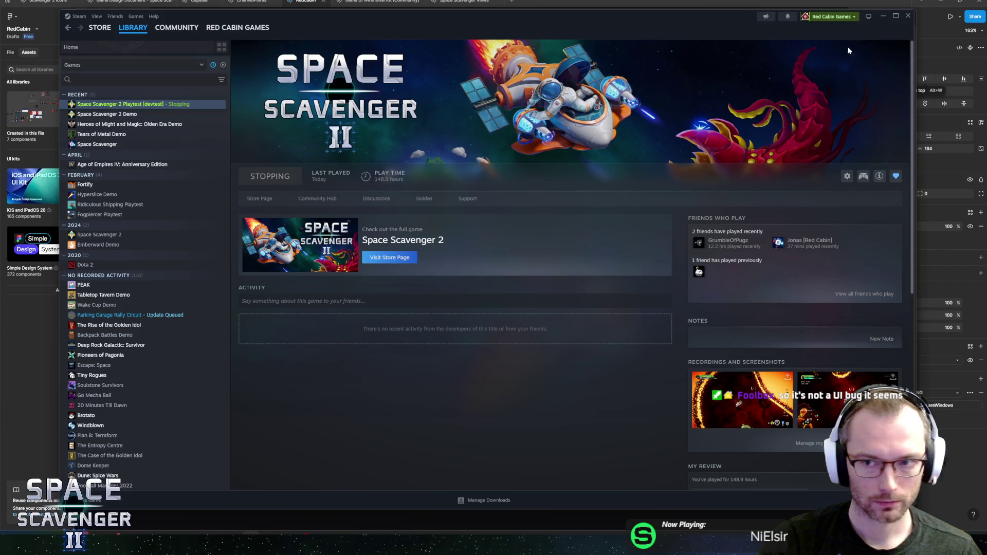
left_click(907, 16)
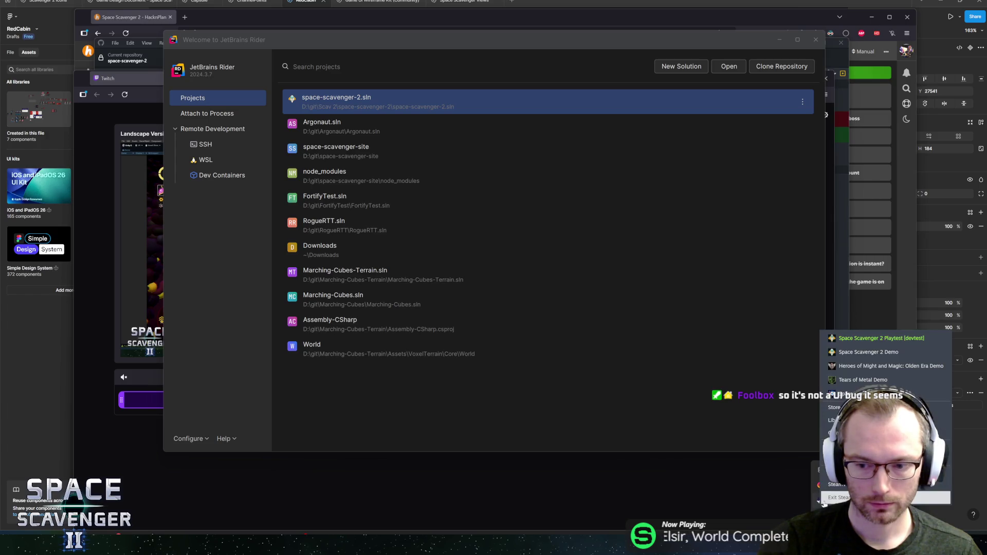
left_click(824, 499)
left_click(498, 285)
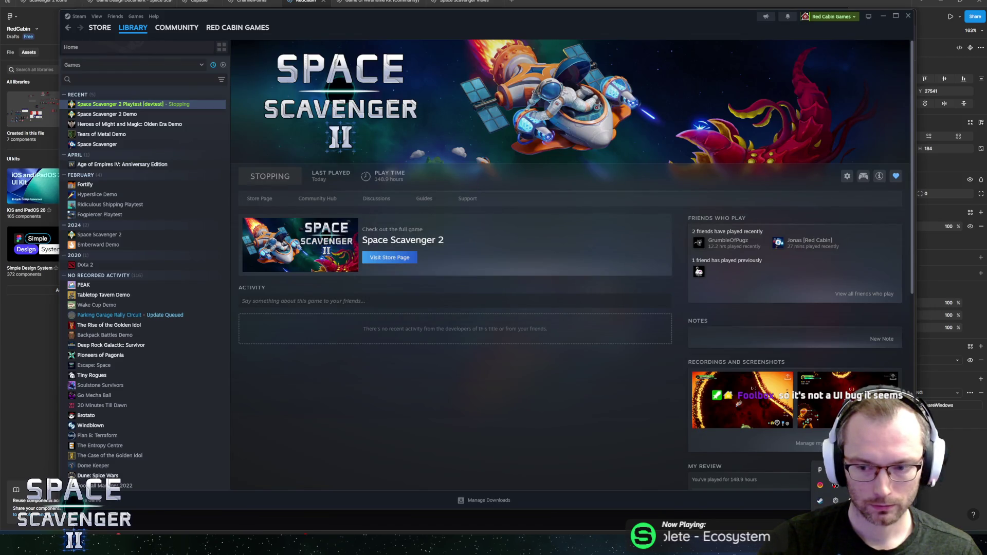
right_click(820, 501)
left_click(844, 389)
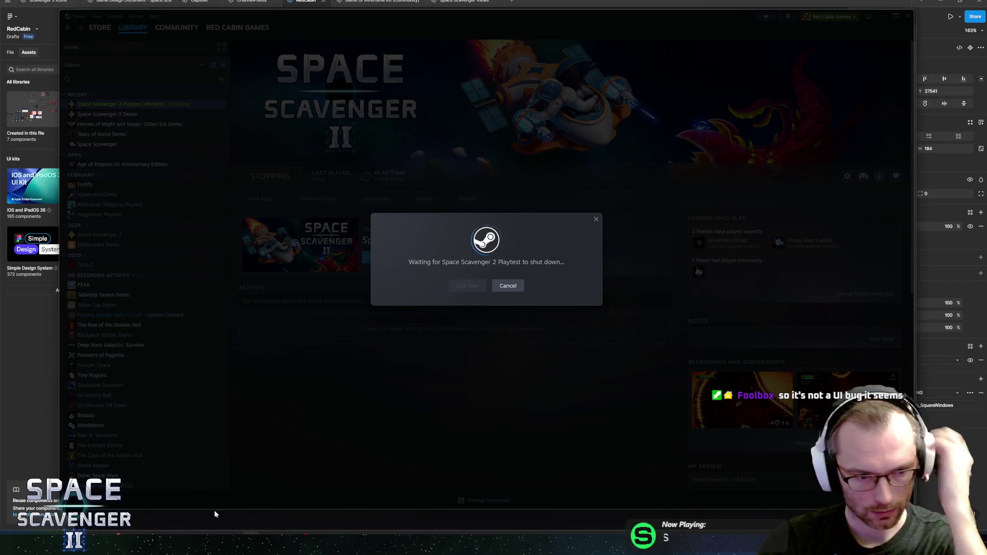
Close Unity Hub and open space-scavenger-2.sln from Rider's welcome screen
key("alt+Tab")
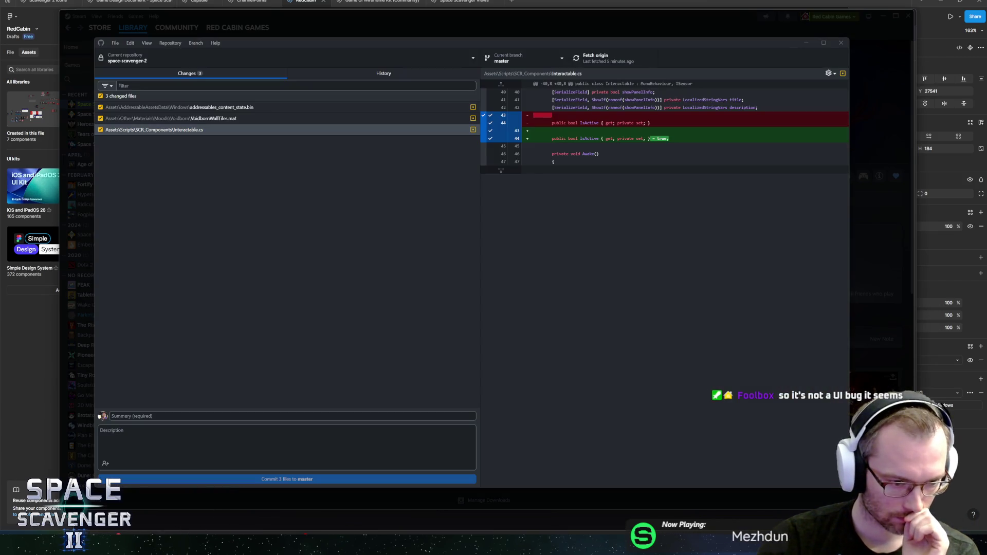
key("alt+Tab")
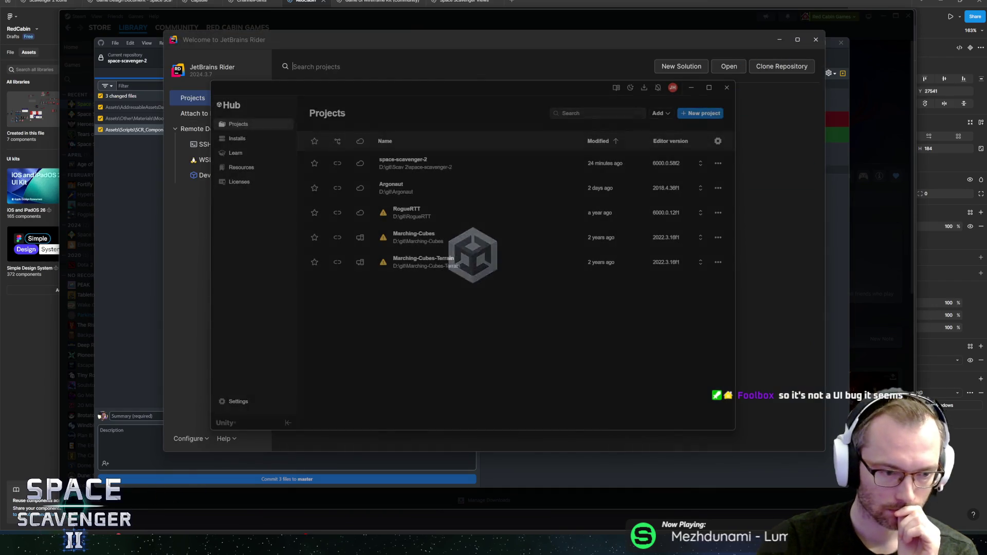
left_click(726, 88)
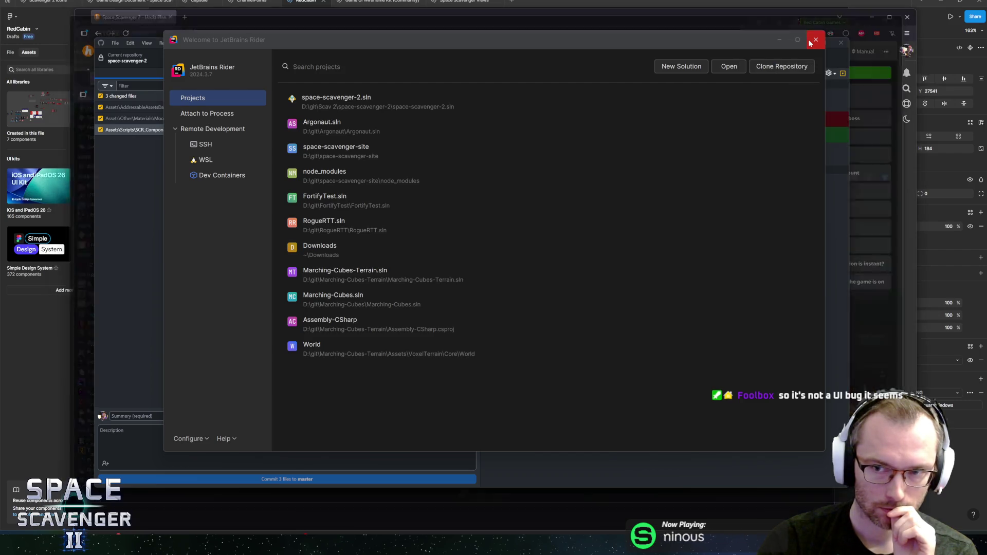
left_click(403, 98)
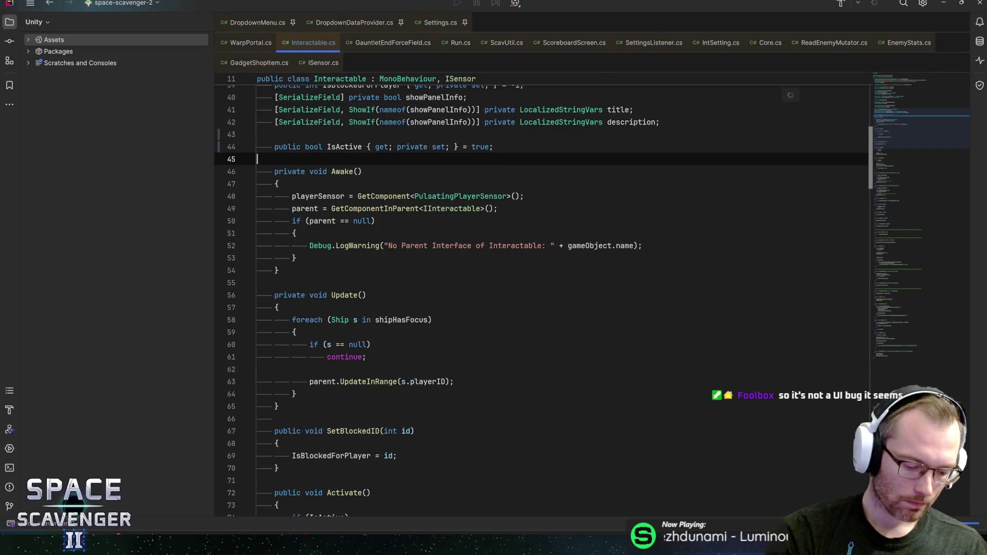
Open UICounter.cs via class search and read through its Awake and Update methods
key("ctrl+n")
type("uicounter")
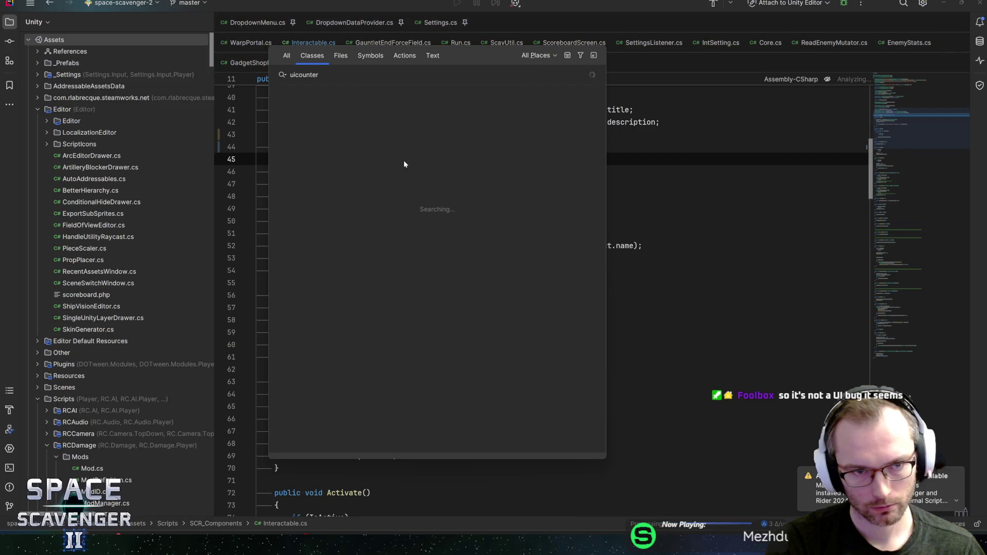
key("Return")
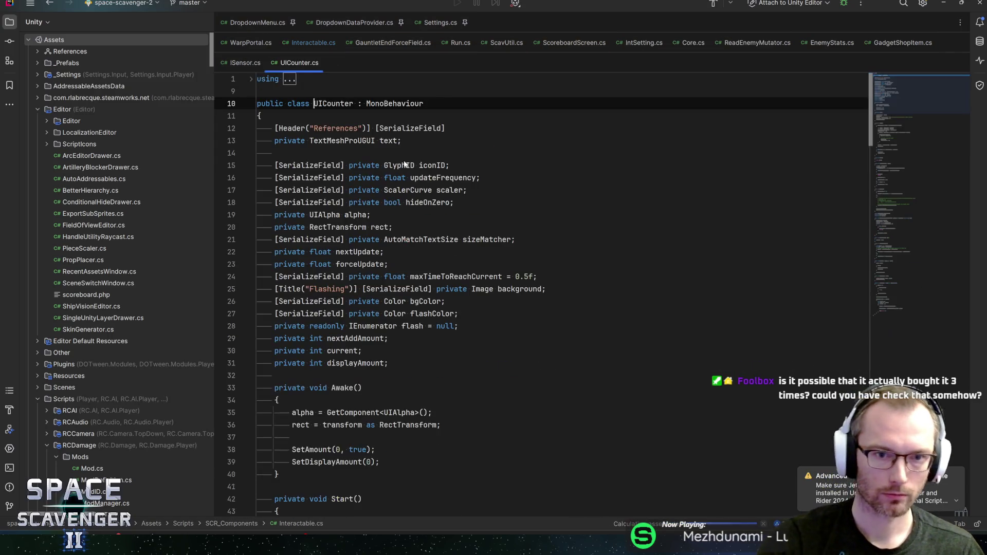
scroll(540, 298, "down", 7)
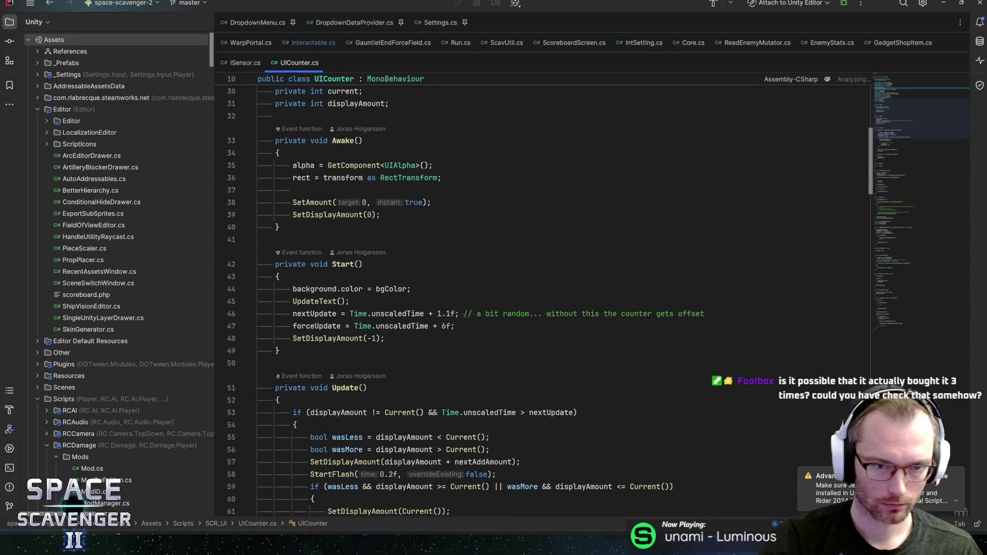
left_click(311, 202)
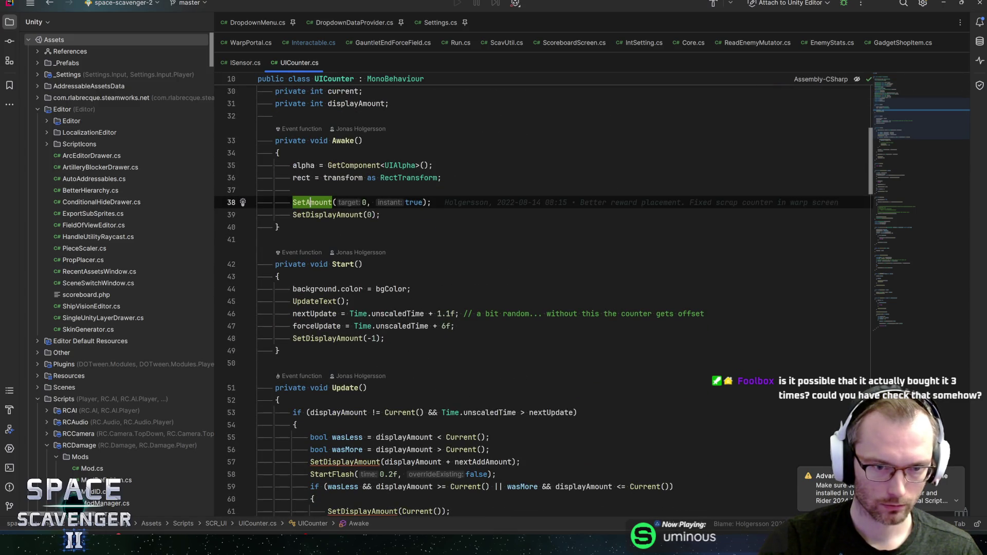
scroll(540, 298, "down", 4)
left_click(344, 198)
scroll(539, 299, "down", 10)
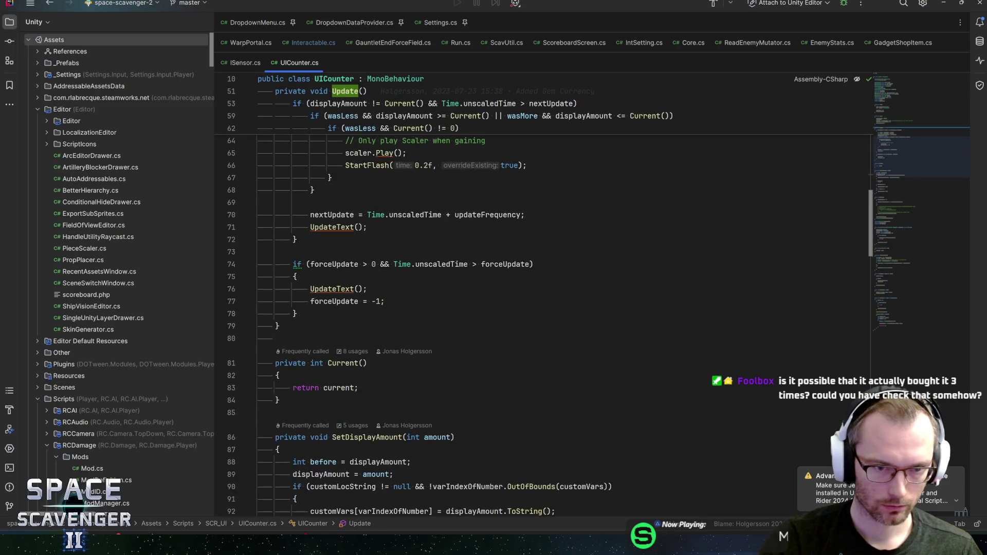
scroll(539, 298, "down", 13)
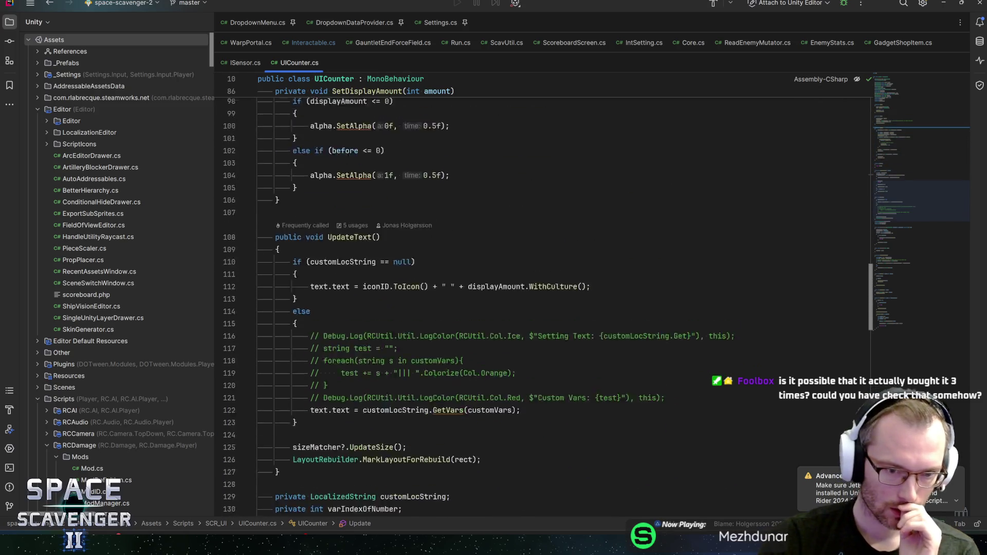
scroll(540, 298, "down", 4)
scroll(540, 298, "down", 5)
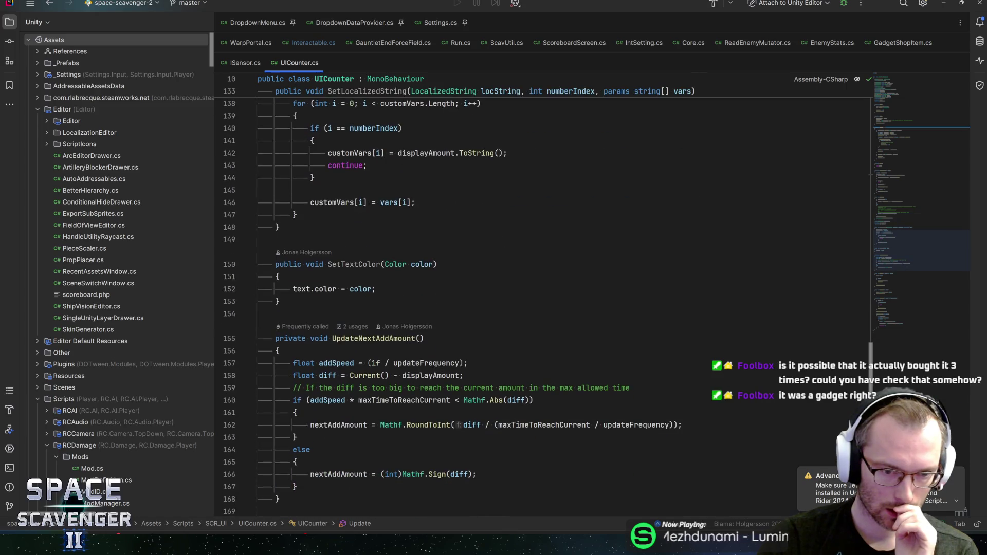
scroll(540, 298, "down", 10)
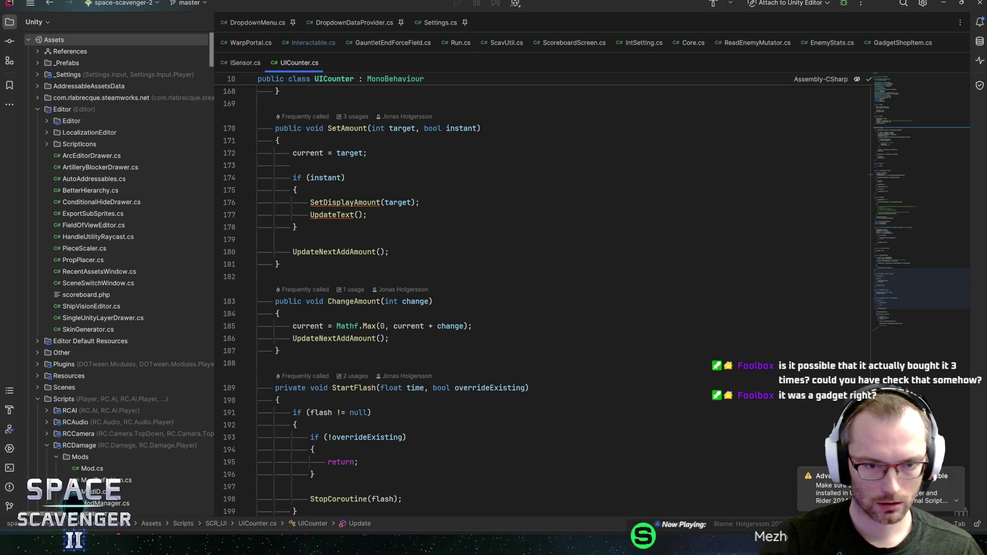
Jump to the ChangeAmount call in HUDShipInfo.cs's OnCurrencyChanged
left_click(347, 301, "ctrl")
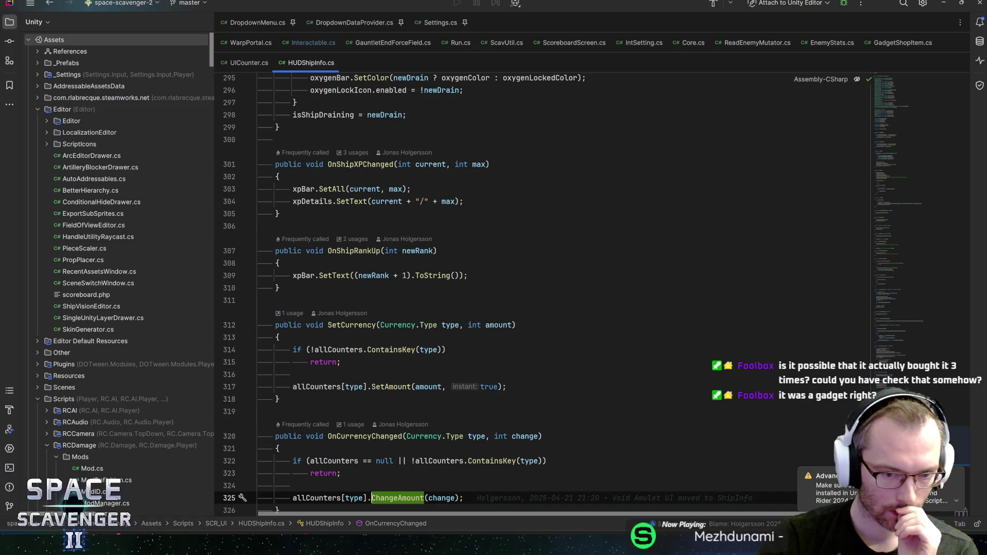
scroll(526, 289, "down", 3)
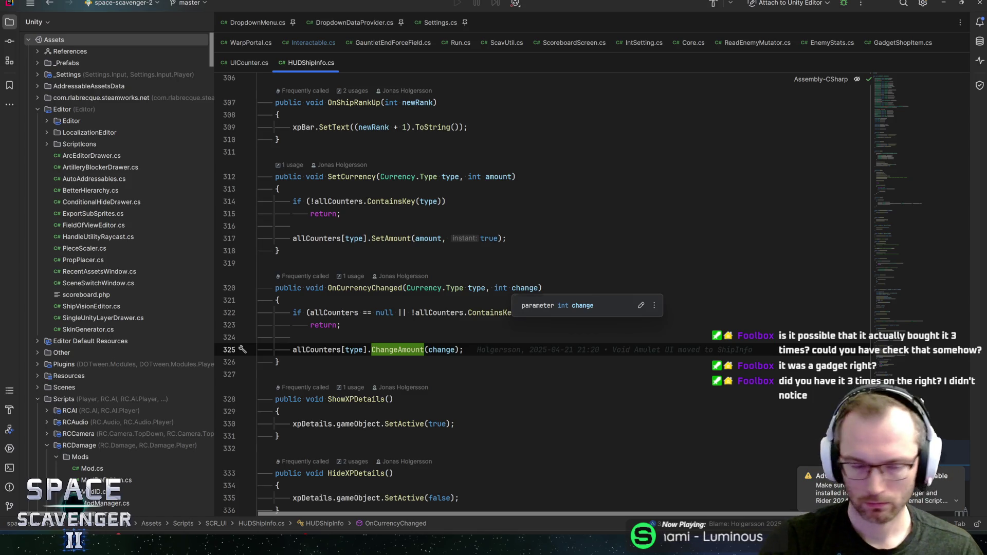
key("alt+Tab")
key("alt+Tab")
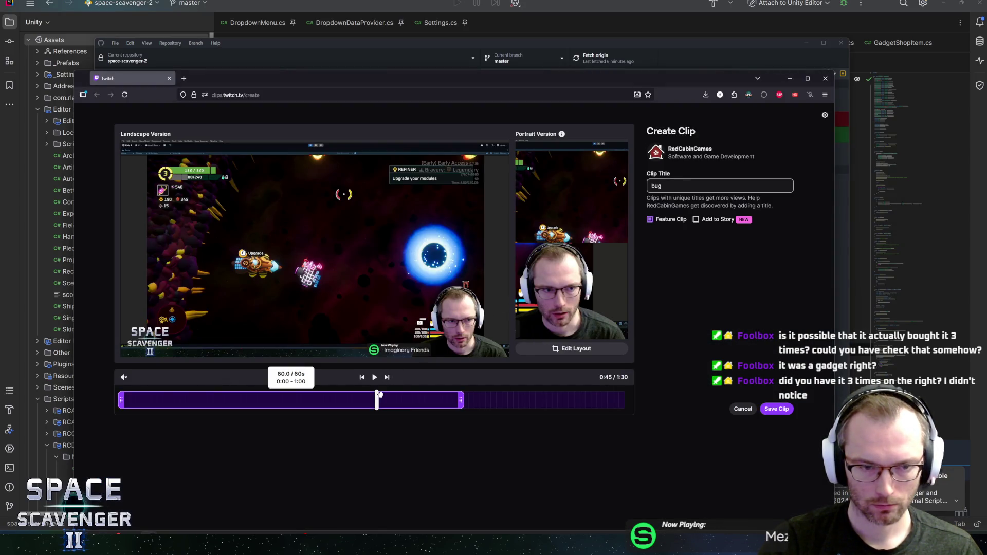
Preview the current clip from 0:24 through its end at 1:00
left_click(256, 394)
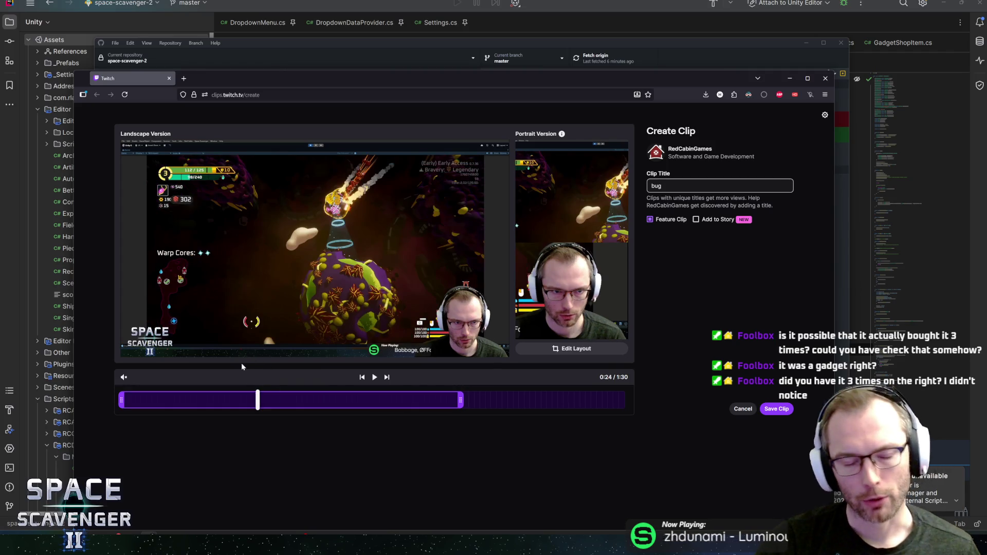
left_click(375, 378)
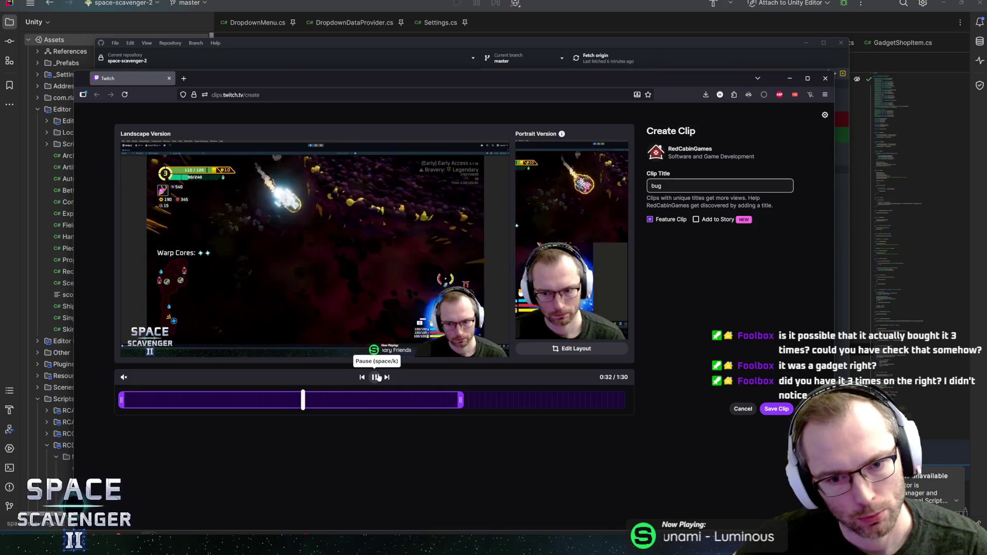
left_click(459, 399)
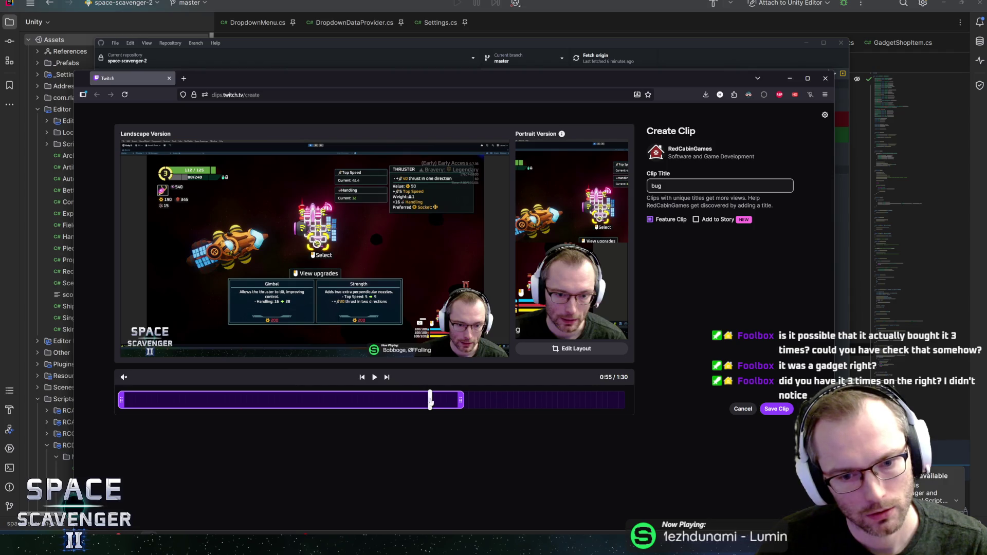
Slide the clip window to 0:20–1:20 and preview the adjusted clip
left_click_drag(427, 399, 493, 400)
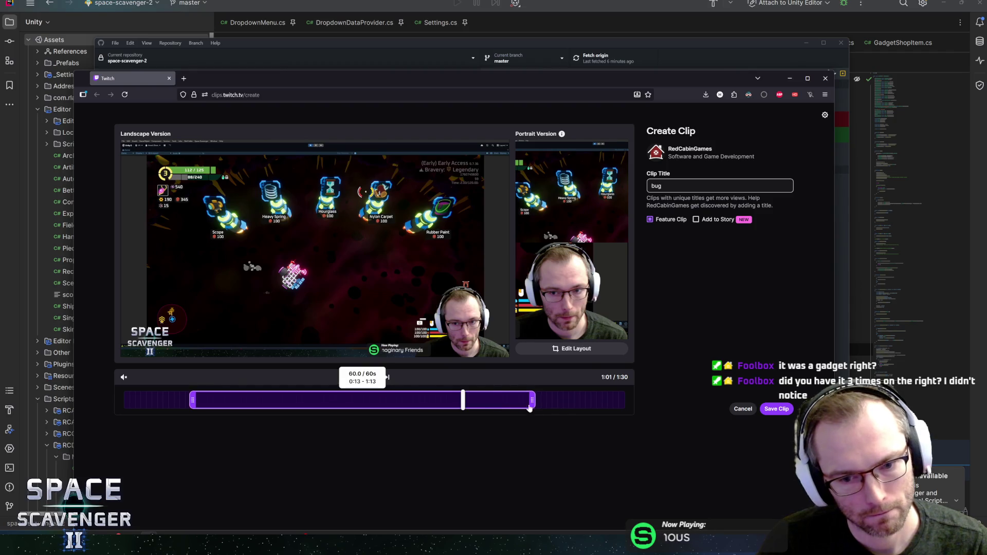
left_click_drag(410, 399, 452, 399)
left_click(373, 377)
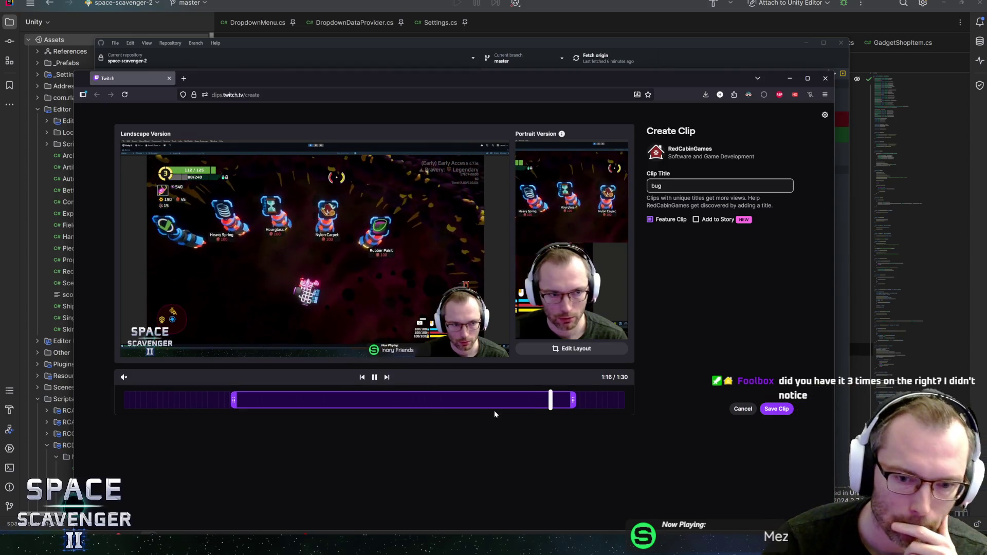
left_click(504, 401)
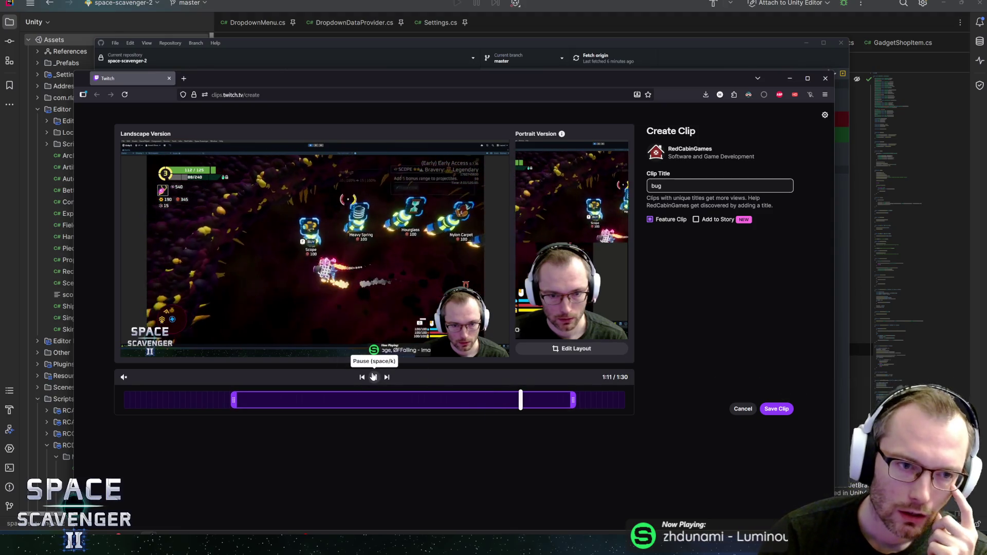
left_click(374, 377)
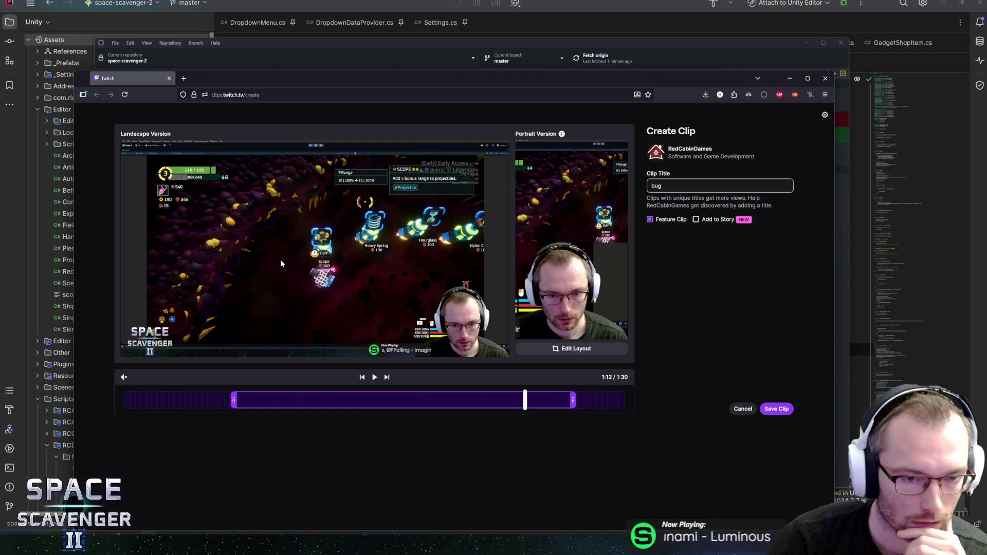
mouse_move(279, 264)
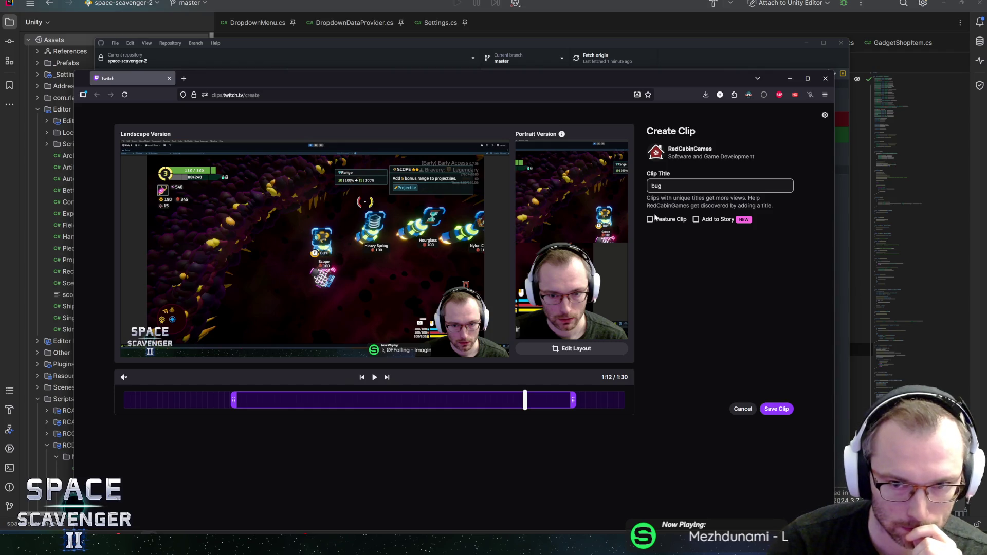
Prepend 'Currency' to make the title 'Currency bug', pause the preview at 0:50, and save the clip
left_click(668, 186)
type("Currency")
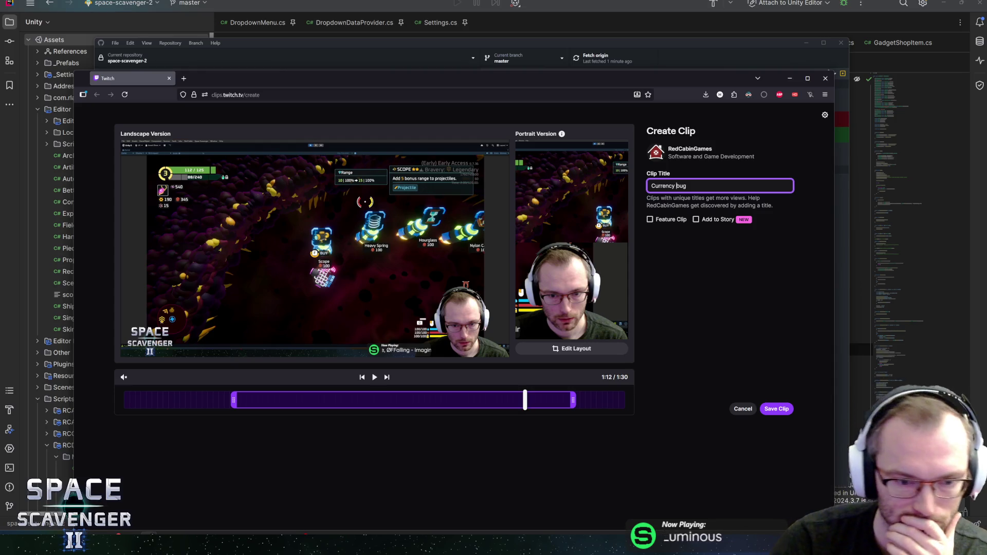
left_click(375, 377)
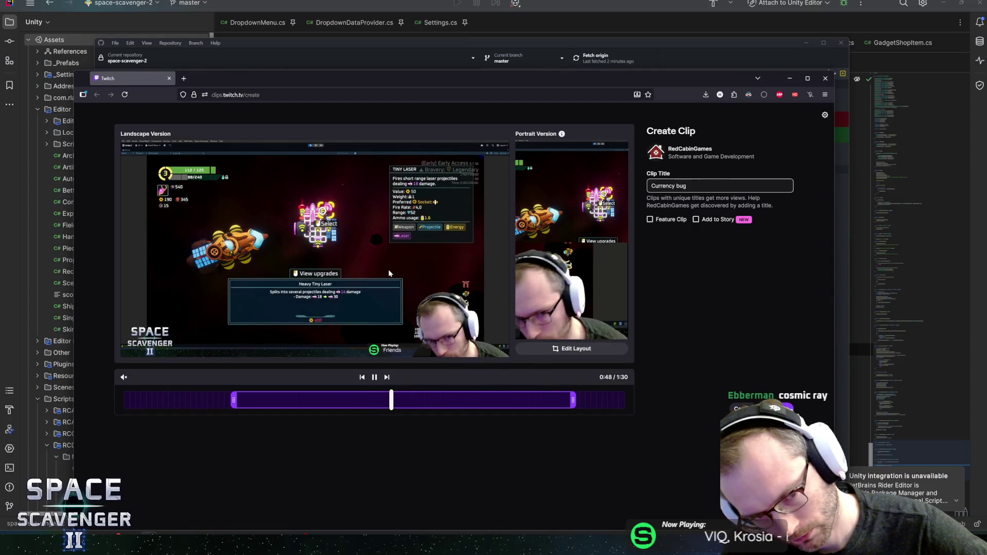
left_click(396, 355)
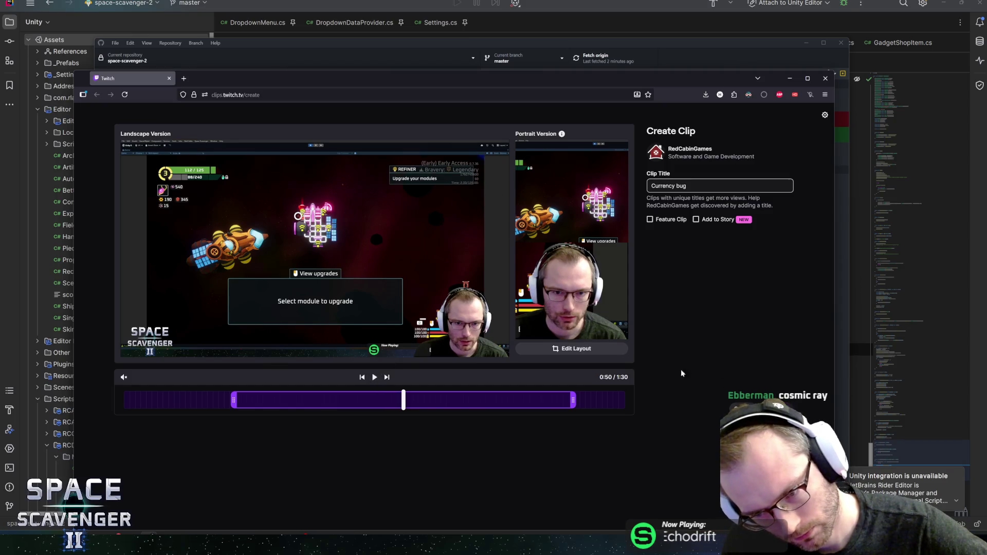
left_click(792, 514)
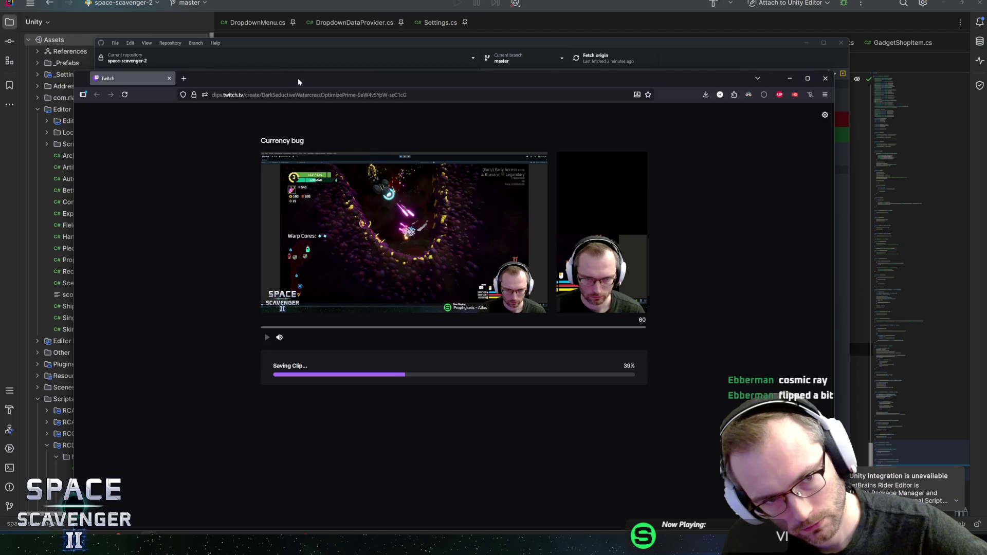
Check space-scavenger-2's three uncommitted changes in GitHub Desktop's repository list, then switch away
left_click(298, 59)
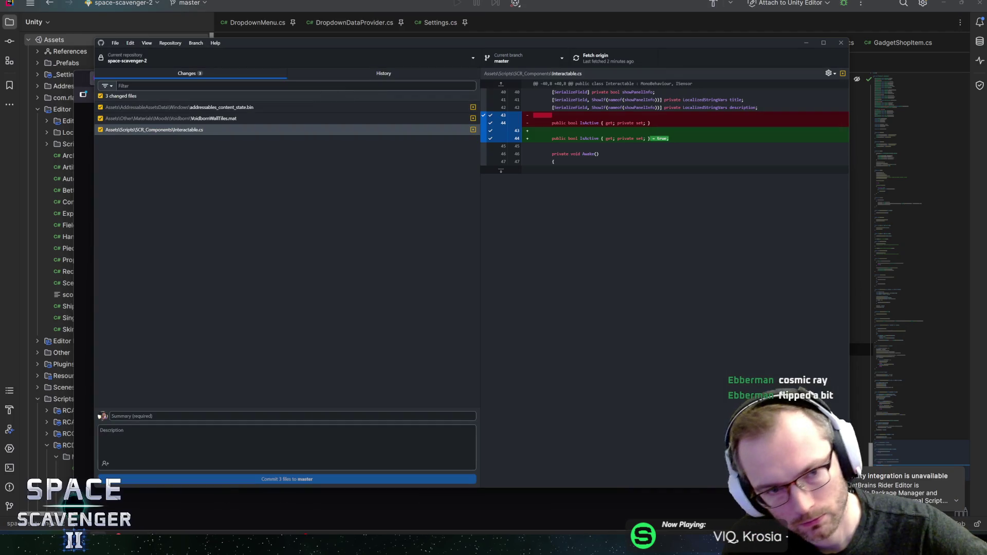
left_click(302, 59)
left_click_drag(290, 47, 334, 60)
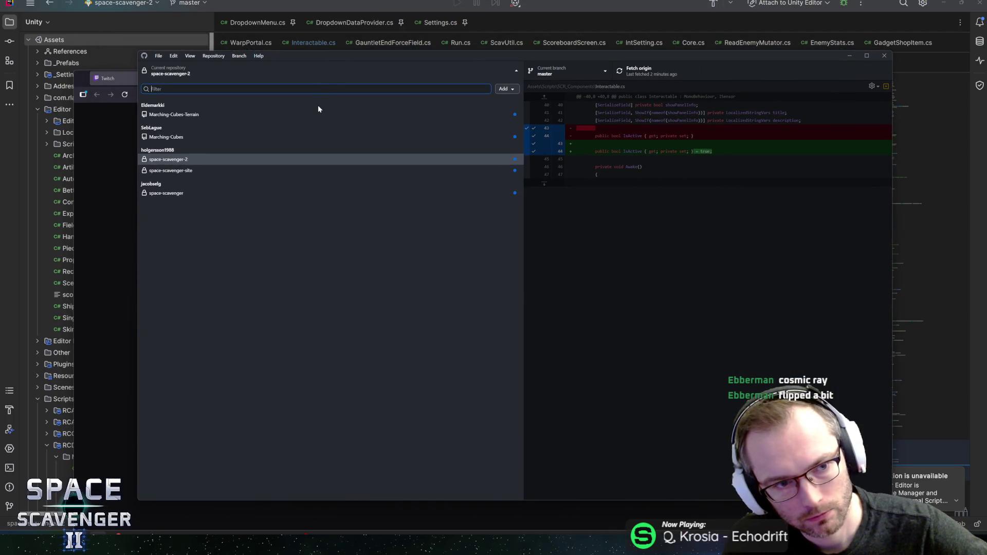
left_click(304, 70)
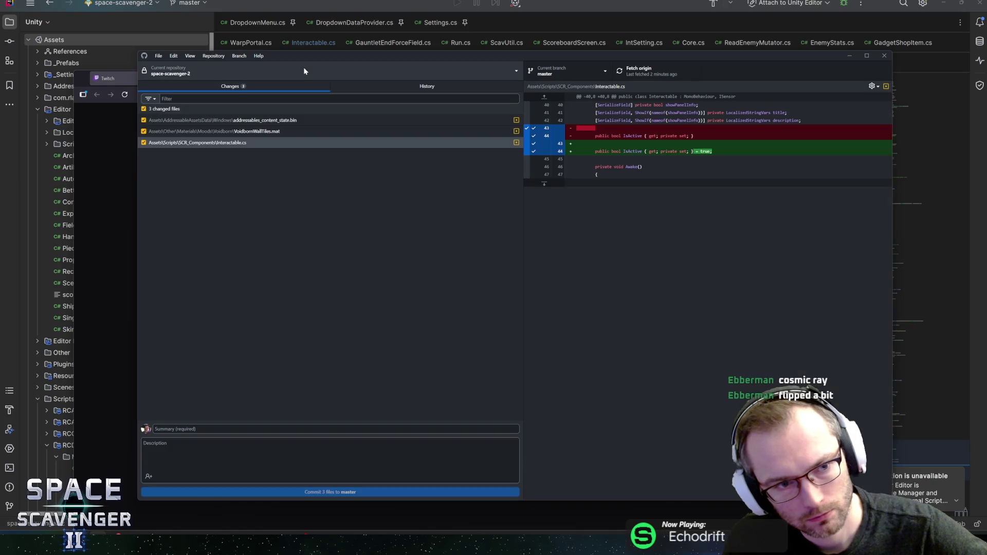
left_click_drag(346, 57, 330, 58)
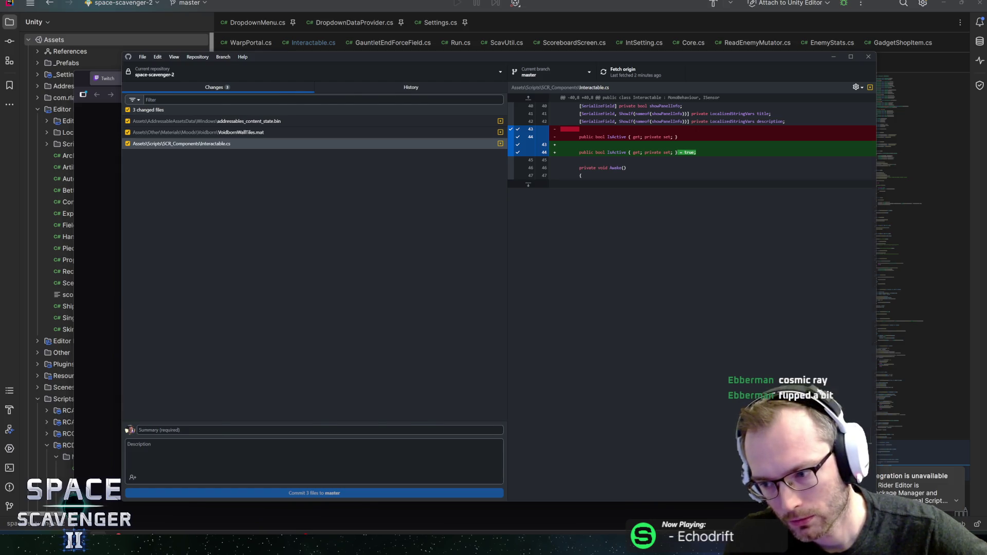
key("alt+Tab")
mouse_move(220, 532)
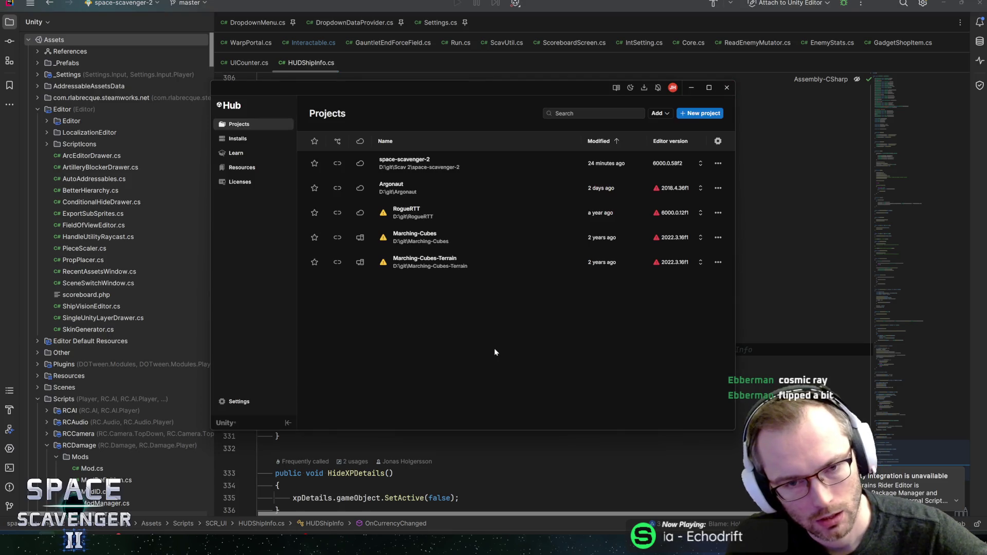
Check OnCurrencyChanged's usage in UIHUD, then navigate back to it in HUDShipInfo.cs
left_click(444, 10)
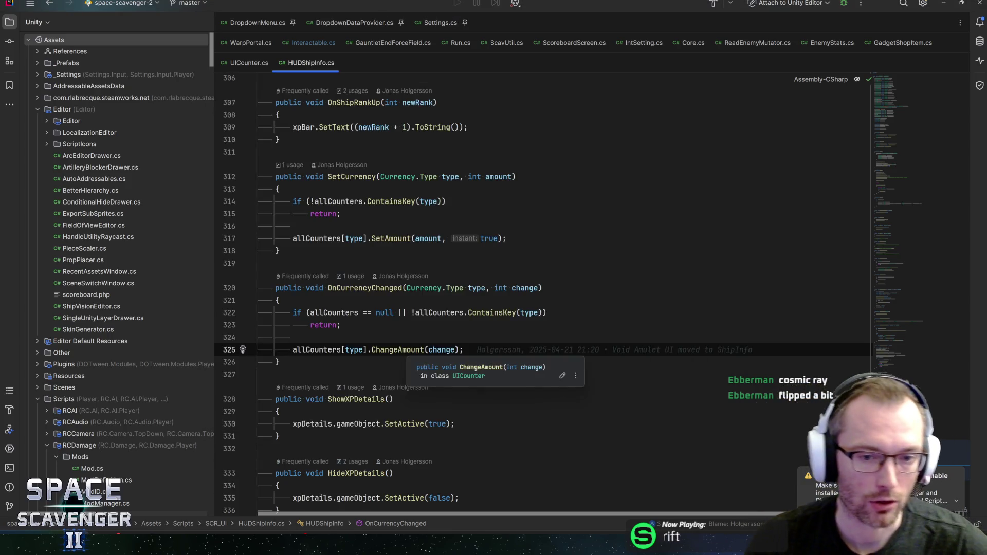
left_click(367, 288)
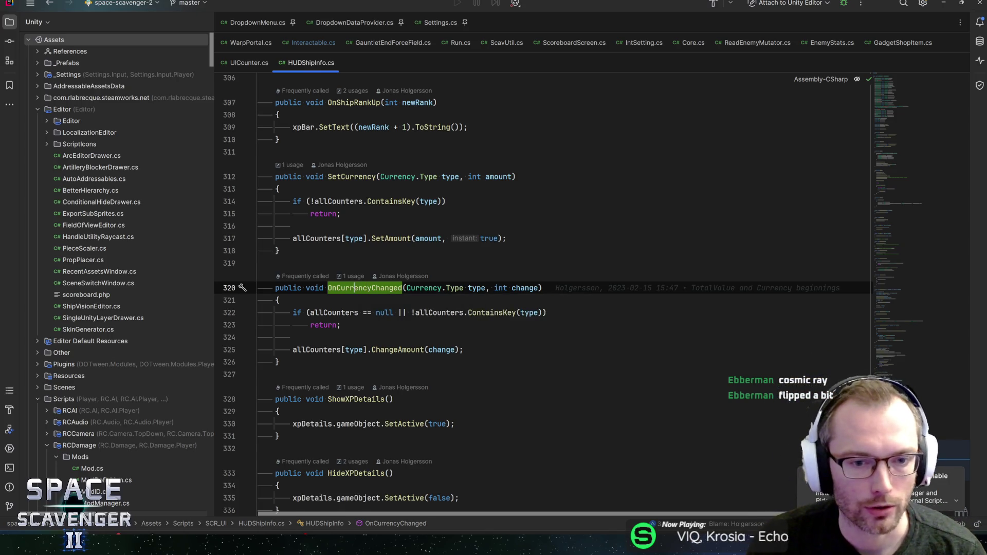
left_click(352, 289, "ctrl")
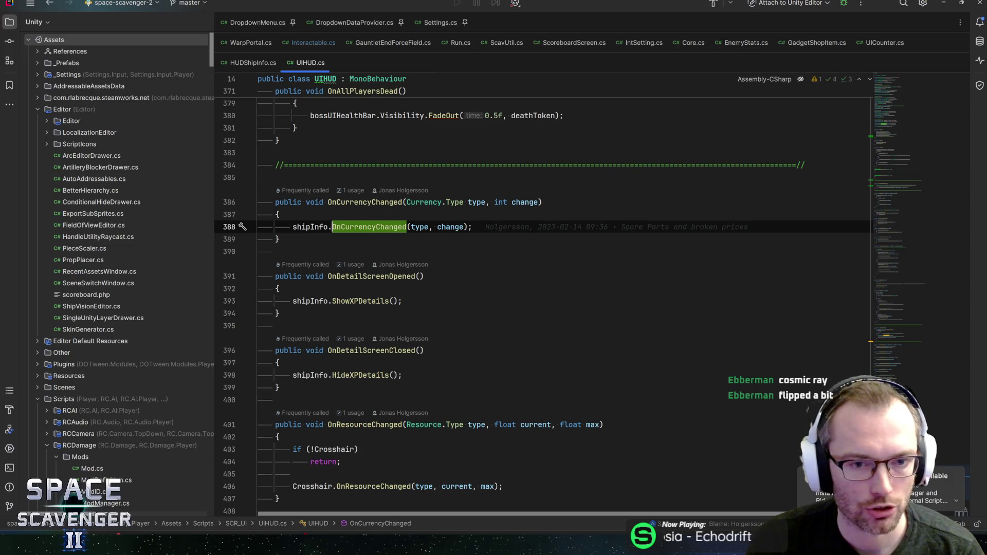
left_click(381, 202)
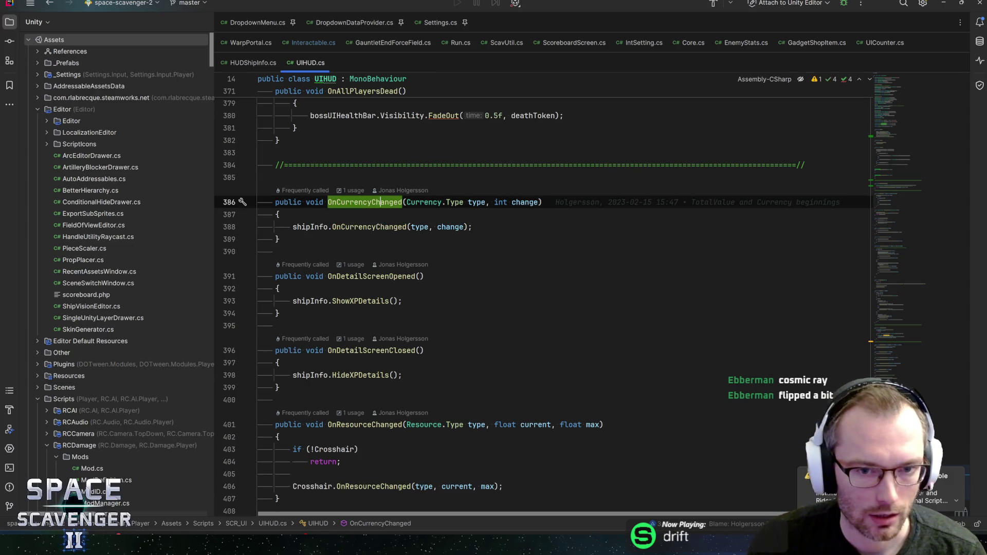
key("ctrl+alt+Left")
key("ctrl+alt+Left")
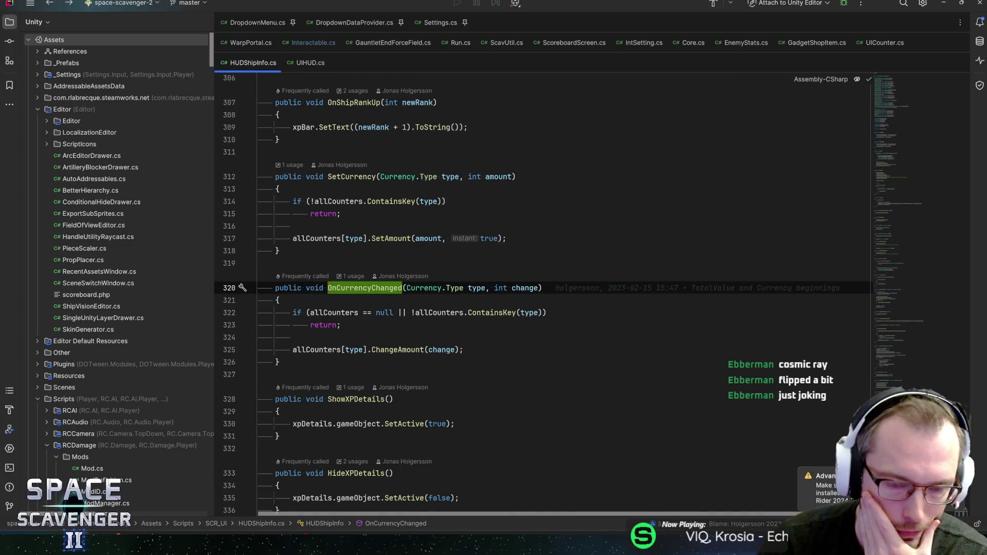
Open a new line after empty line 324 inside OnCurrencyChanged
left_click(293, 337)
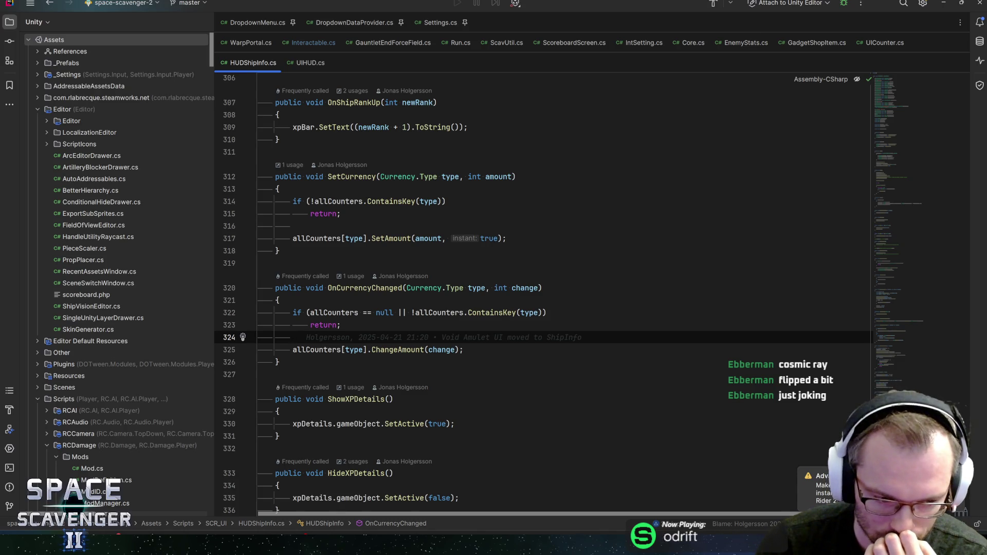
left_click(344, 288)
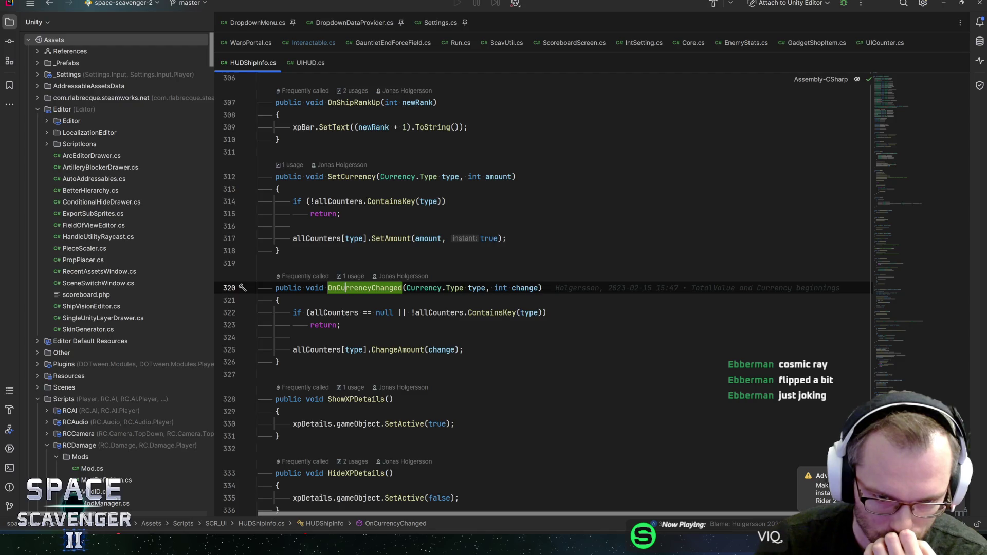
left_click(294, 337)
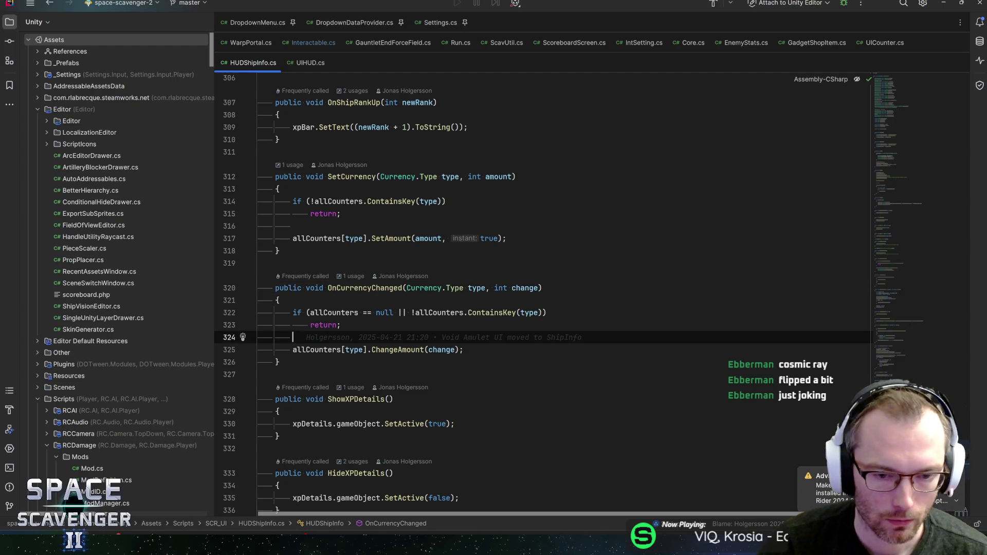
key("Return")
Write allCounters[type].SetAmount(Core.Instance.CurrentRun().GetCurrent(type), false); on line 325
type("allCounters")
type("[type")
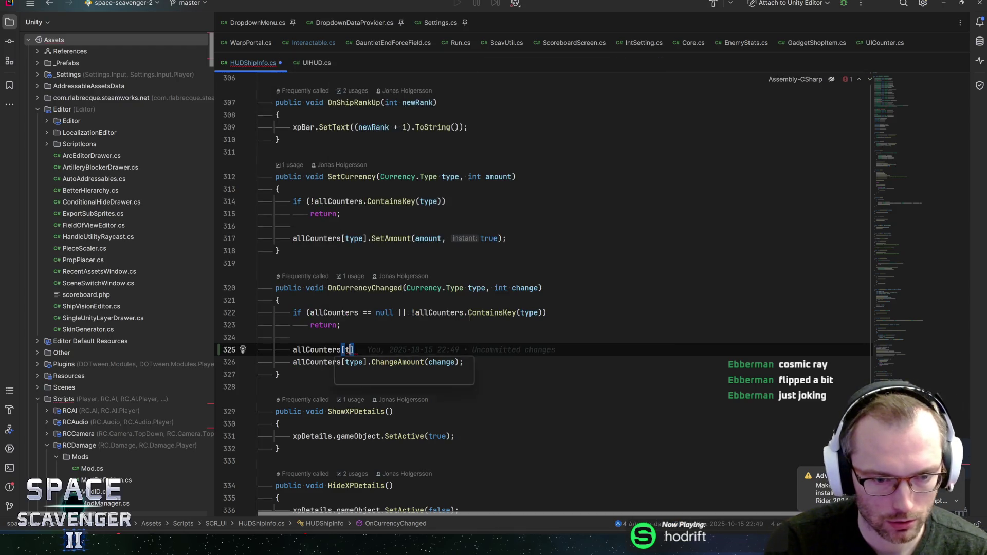
type("].setam")
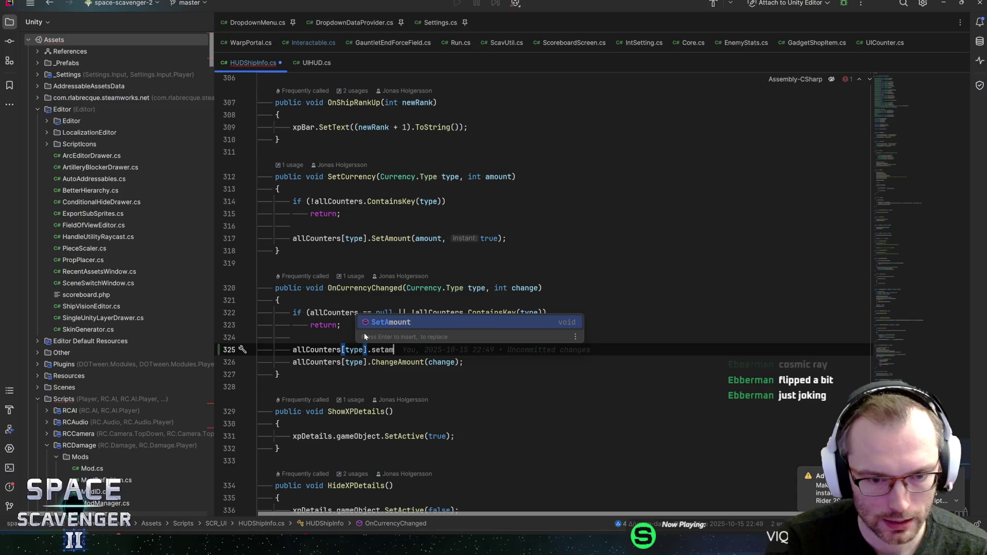
key("Return")
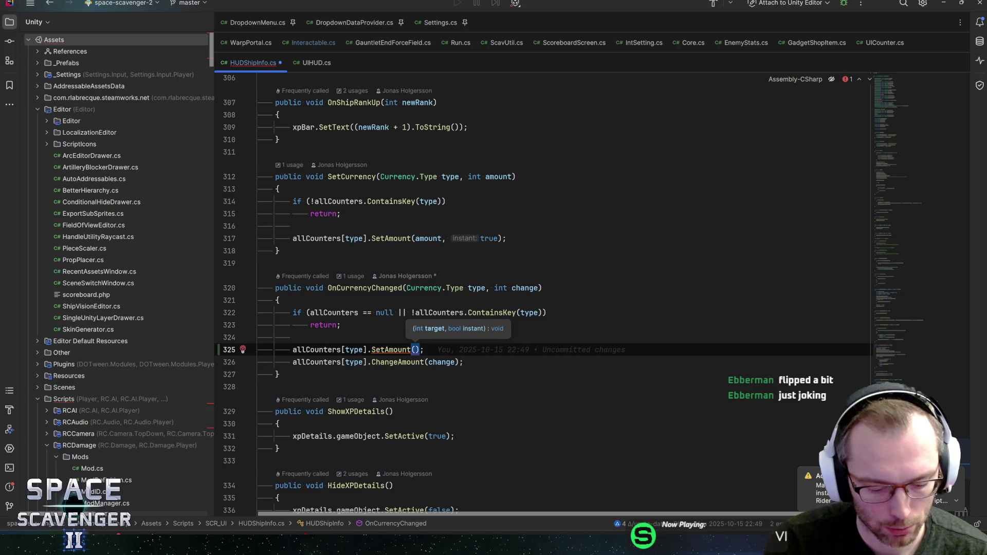
type("Core.Instance.curr")
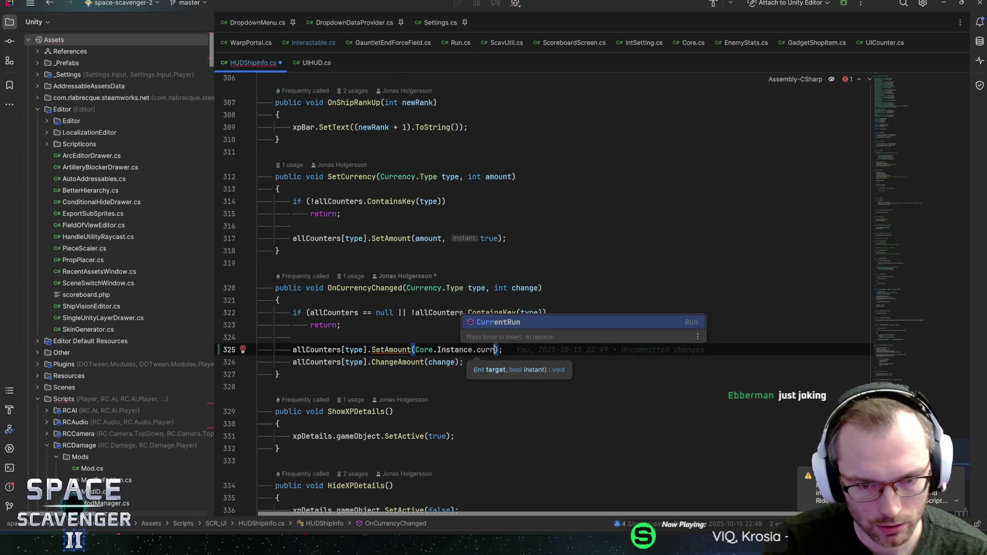
key("Return")
type(".curr")
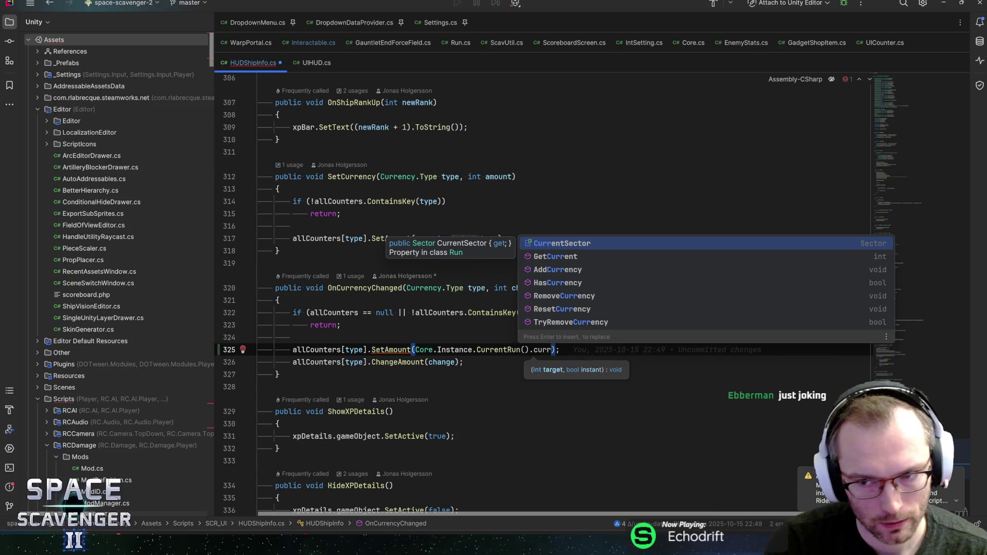
key("Down")
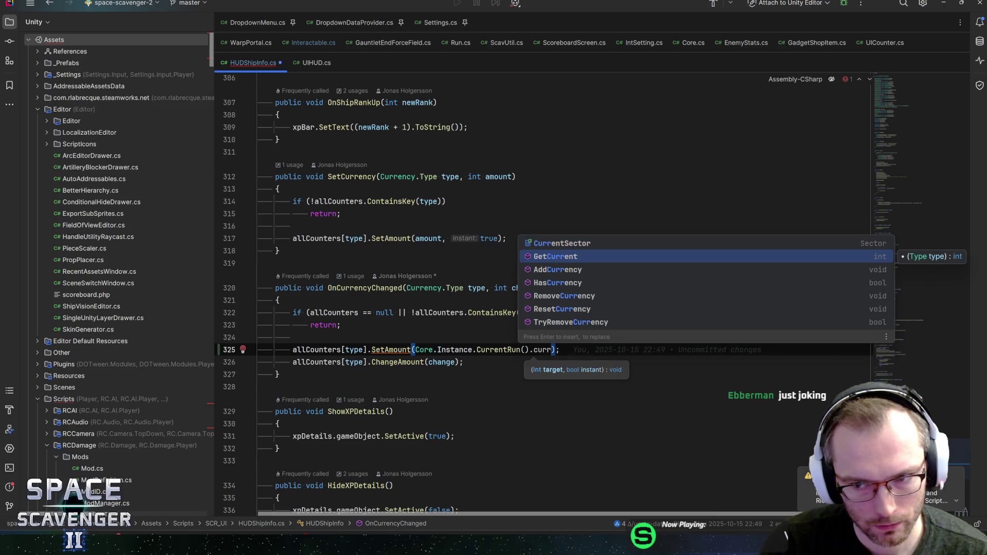
key("Down")
key("Down")
key("Down")
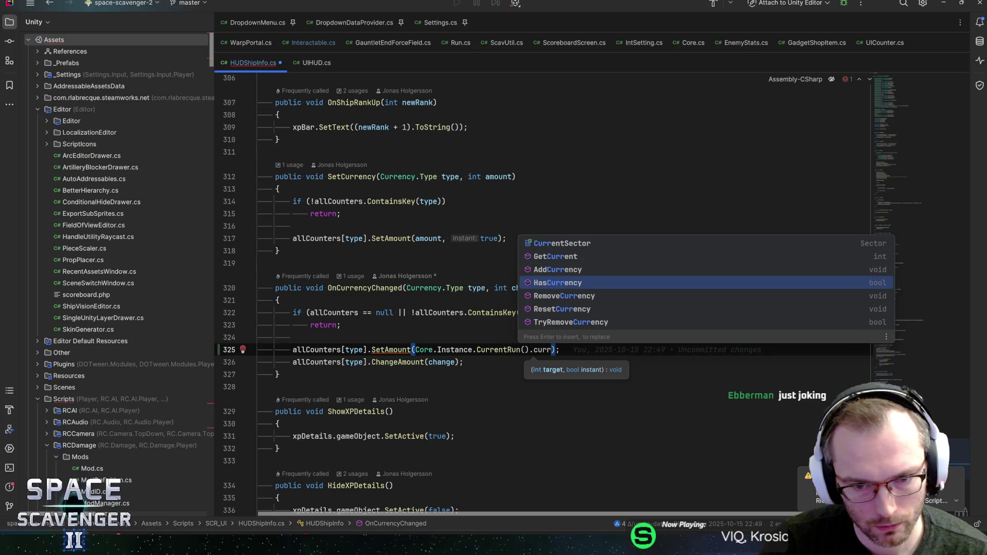
key("Up")
key("Up")
key("Up")
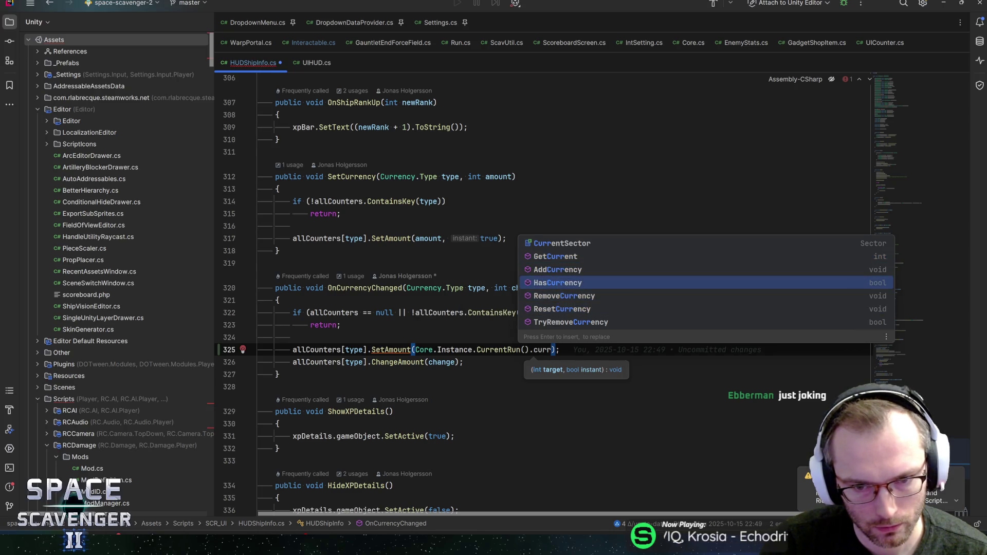
key("Return")
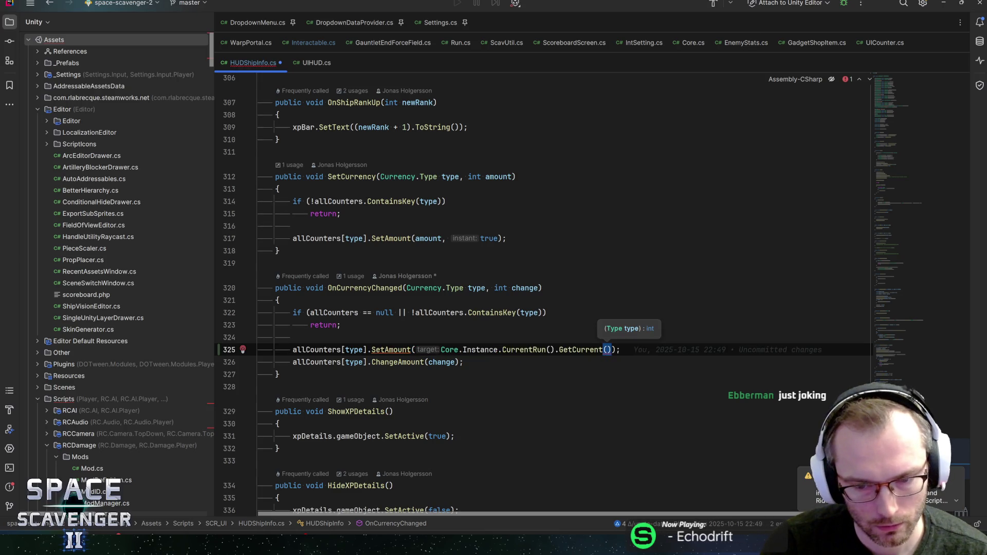
key("ctrl+space")
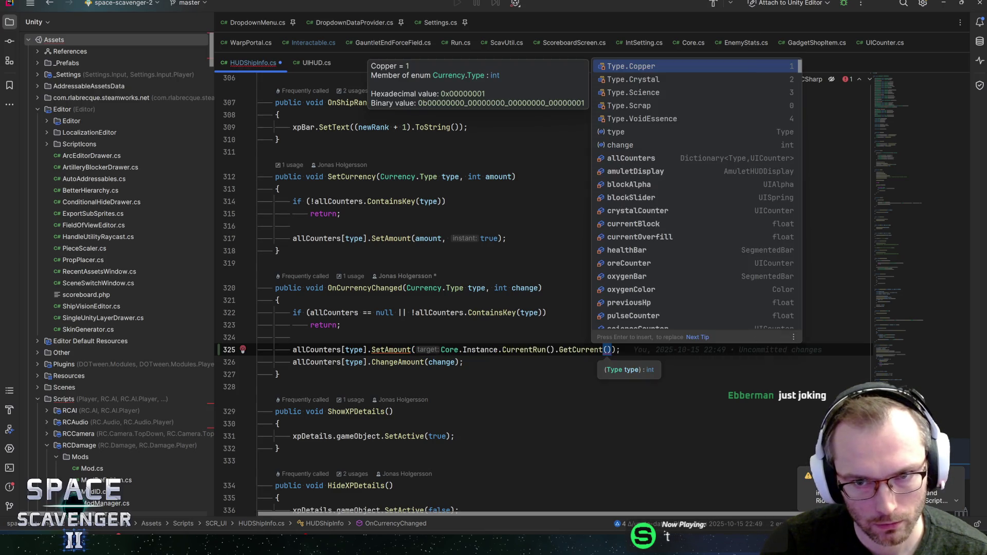
type("t")
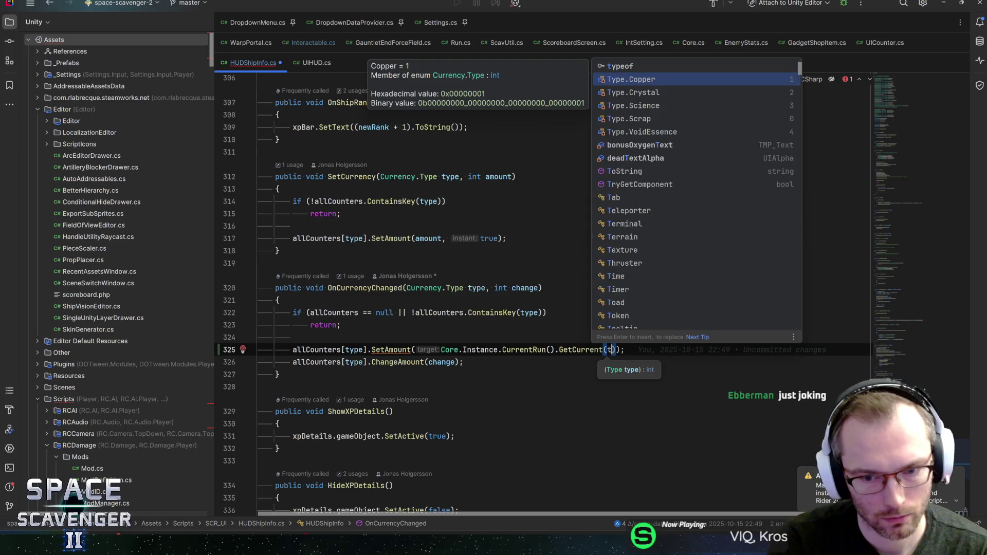
type("ype)")
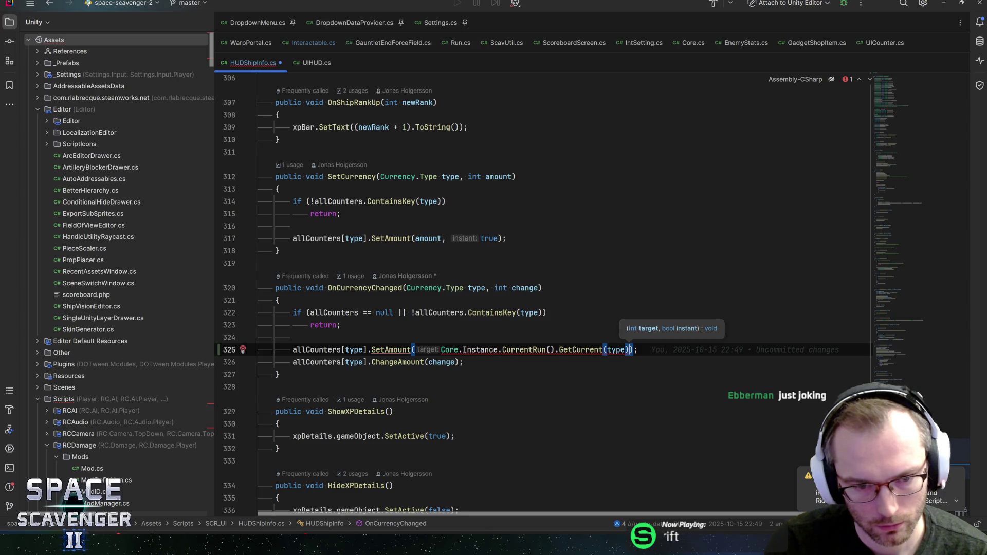
type(", false")
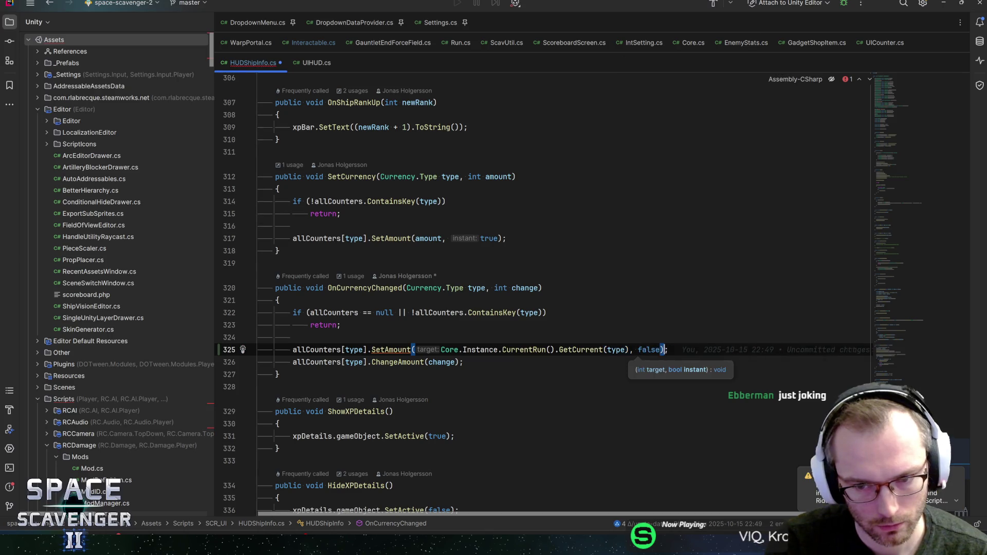
Comment out the old ChangeAmount call on line 326 and jump to SetAmount's definition
key("Down")
key("ctrl+slash")
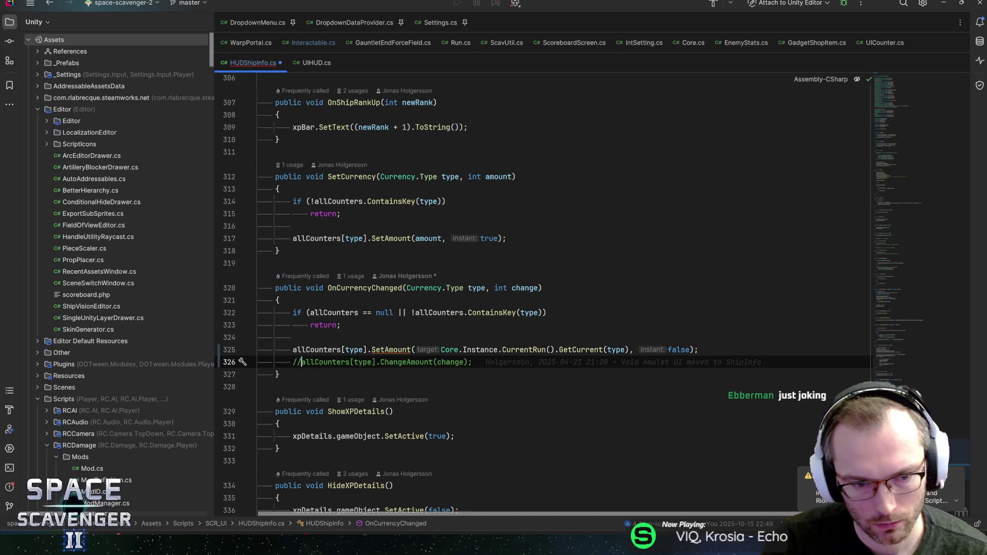
left_click(391, 349, "ctrl")
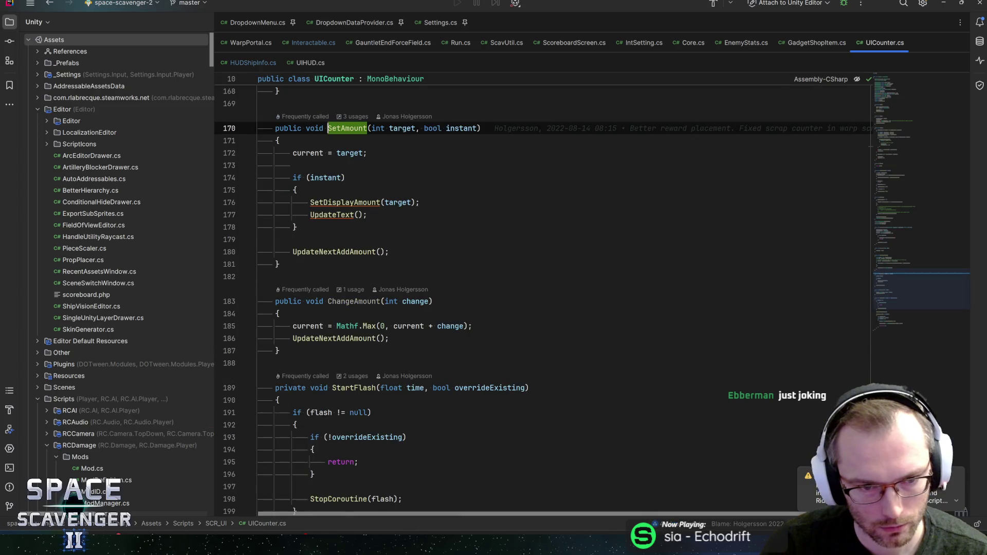
Review the ChangeAmount and SetAmount methods in UICounter.cs
left_click(390, 351)
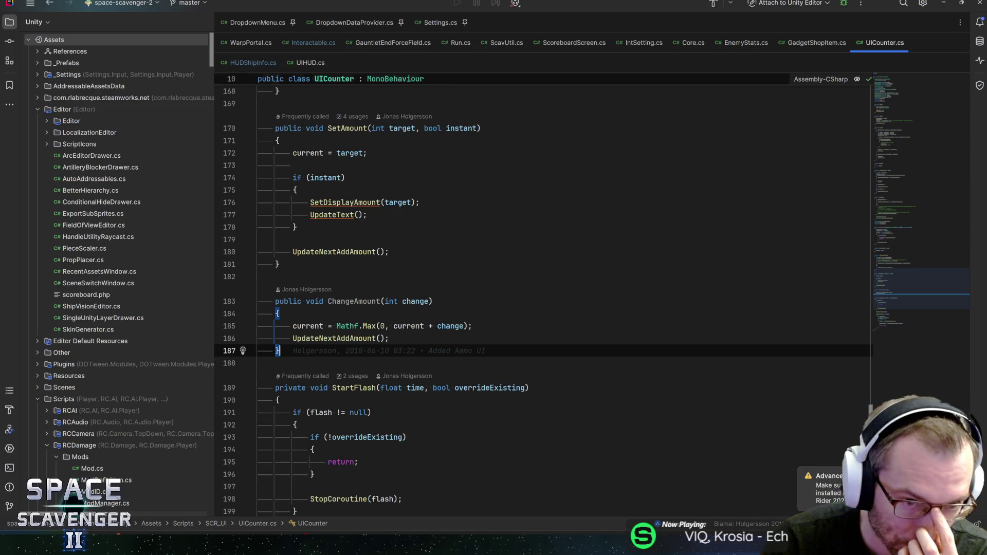
left_click(293, 165)
left_click(279, 351)
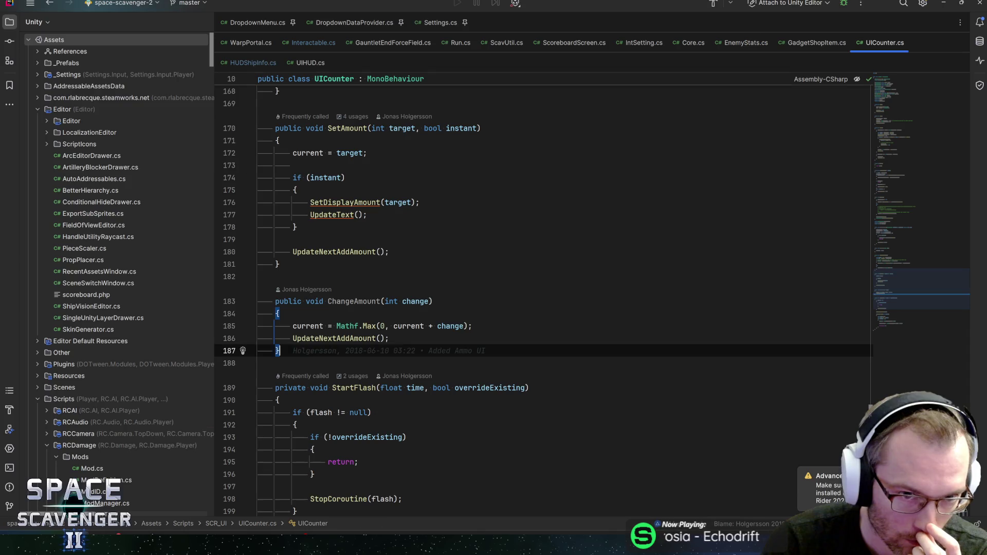
left_click(327, 128)
Navigate back to HUDShipInfo.cs and follow OnCurrencyChanged to its usage in UIHUD.cs
key("ctrl+alt+Left")
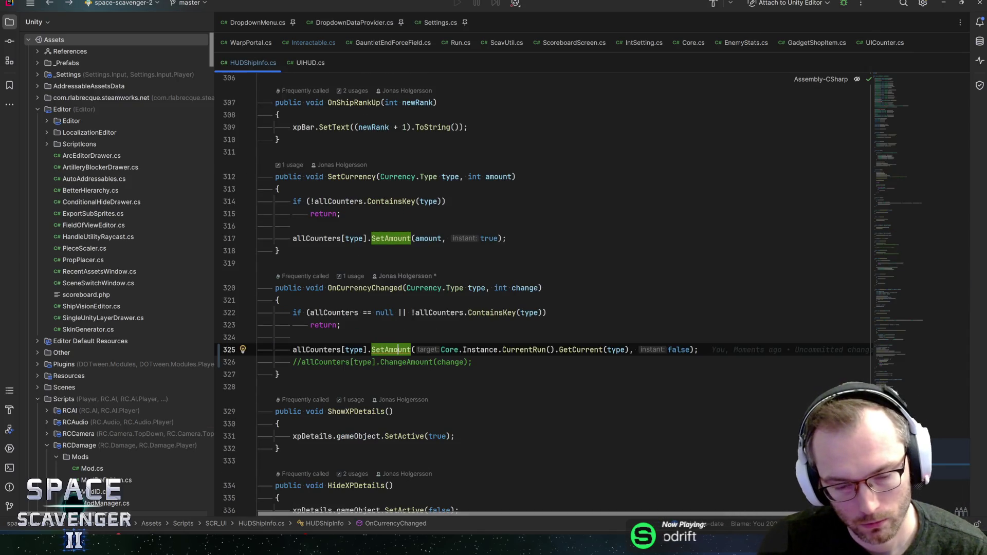
left_click(472, 362)
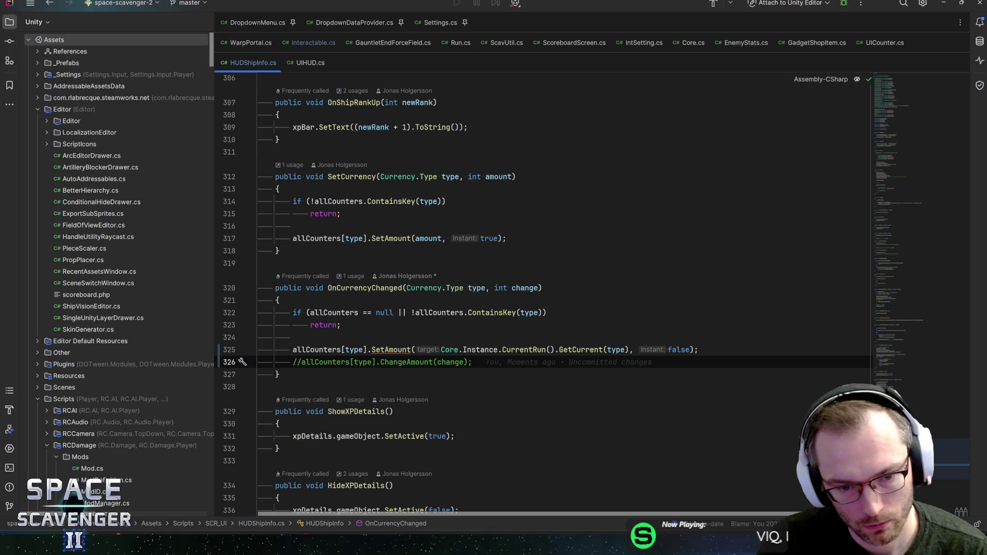
mouse_move(391, 351)
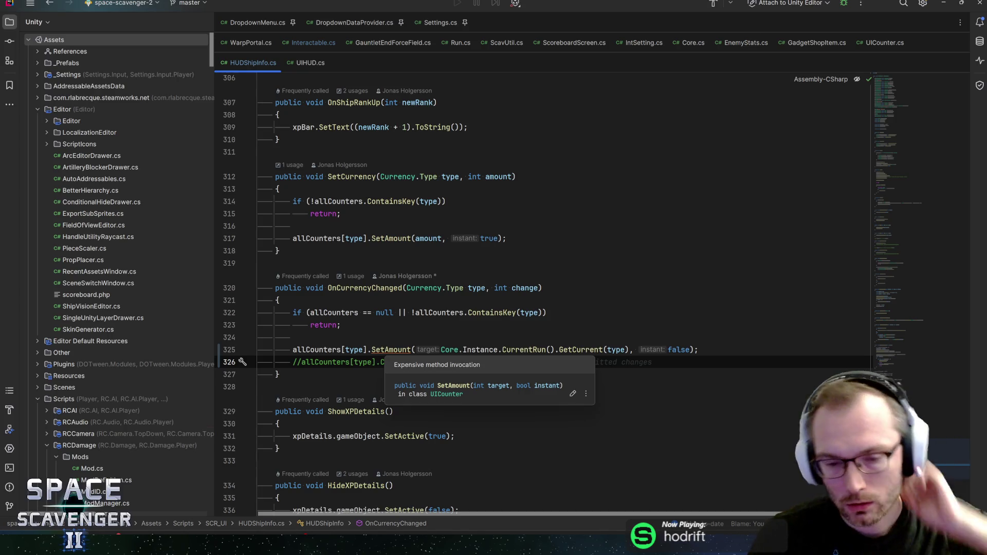
left_click(372, 288)
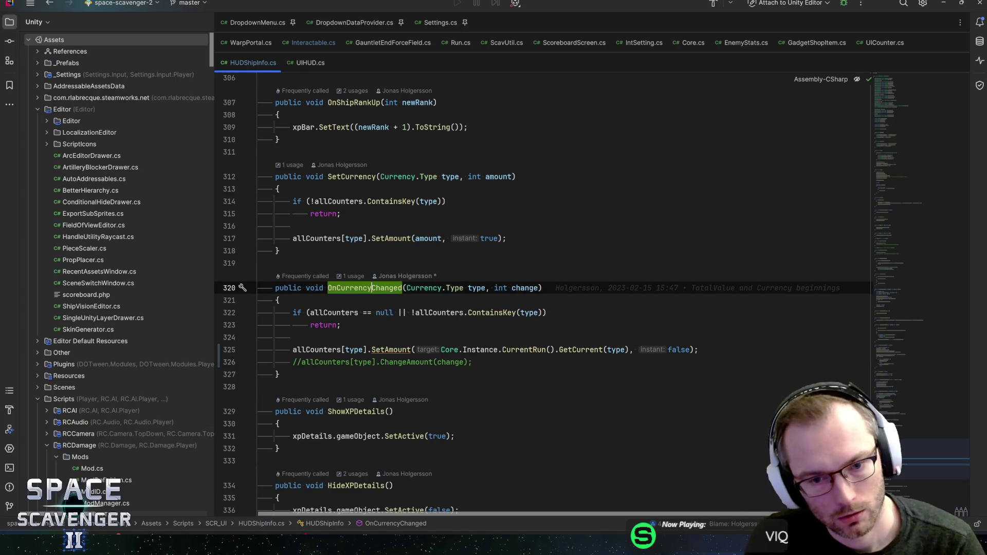
left_click(372, 288, "ctrl")
left_click(381, 227, "ctrl")
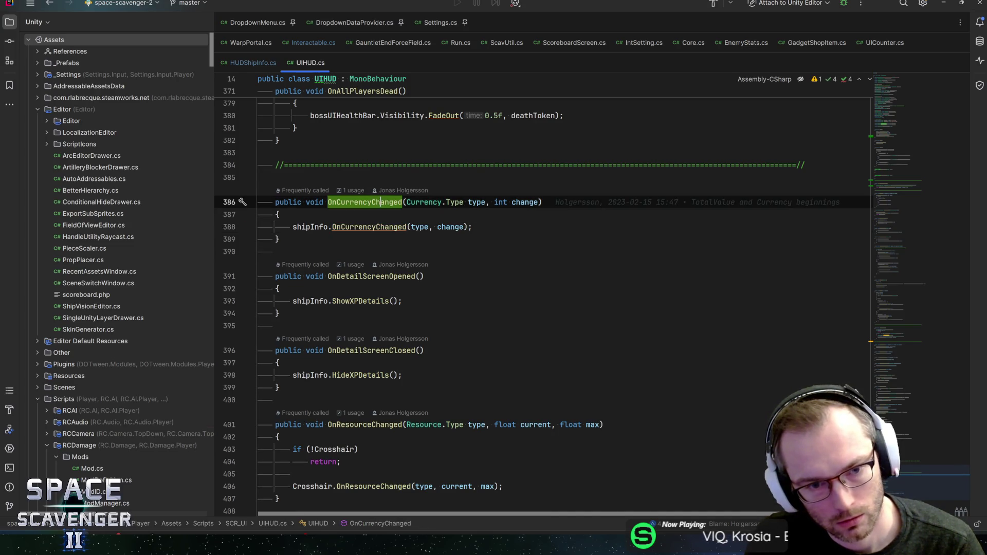
Trace OnCurrencyChanged callers through HUDManager to the OnCurrencyChanged event in Run.cs
key("ctrl+b")
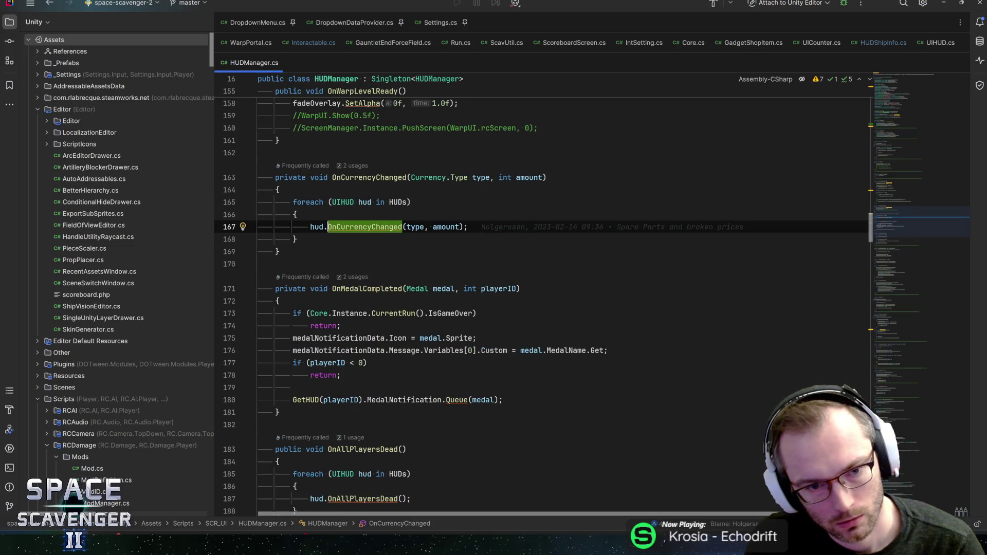
left_click(372, 178)
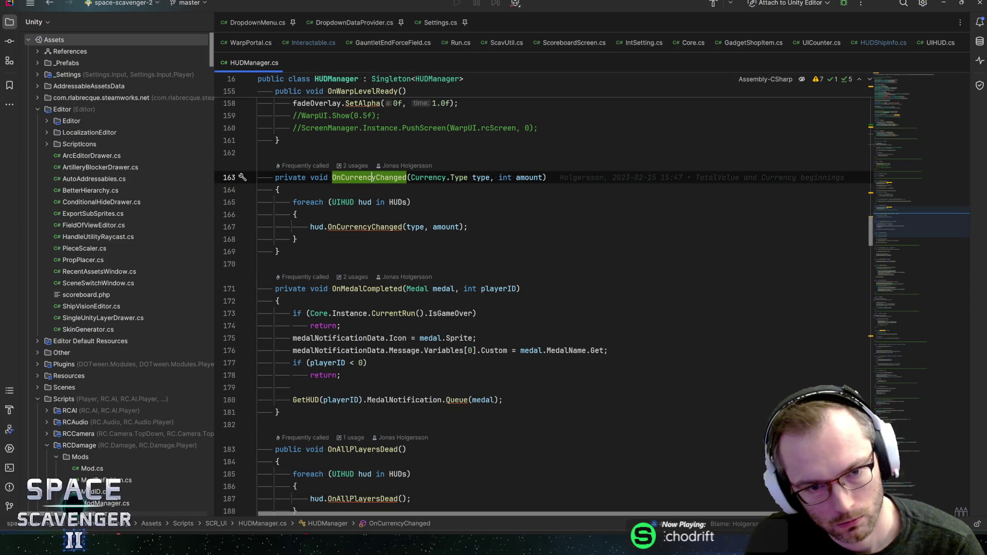
key("alt+F7")
double_click(170, 459)
key("ctrl+Left")
key("ctrl+Left")
key("ctrl+b")
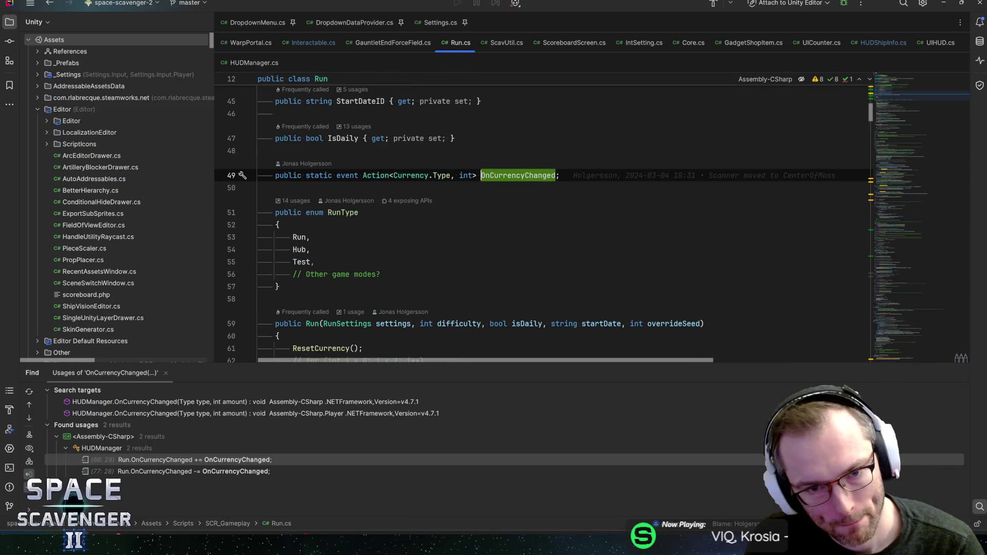
Find where AddCurrency raises OnCurrencyChanged, then bring the Currency bug clip forward
key("ctrl+q")
double_click(526, 177)
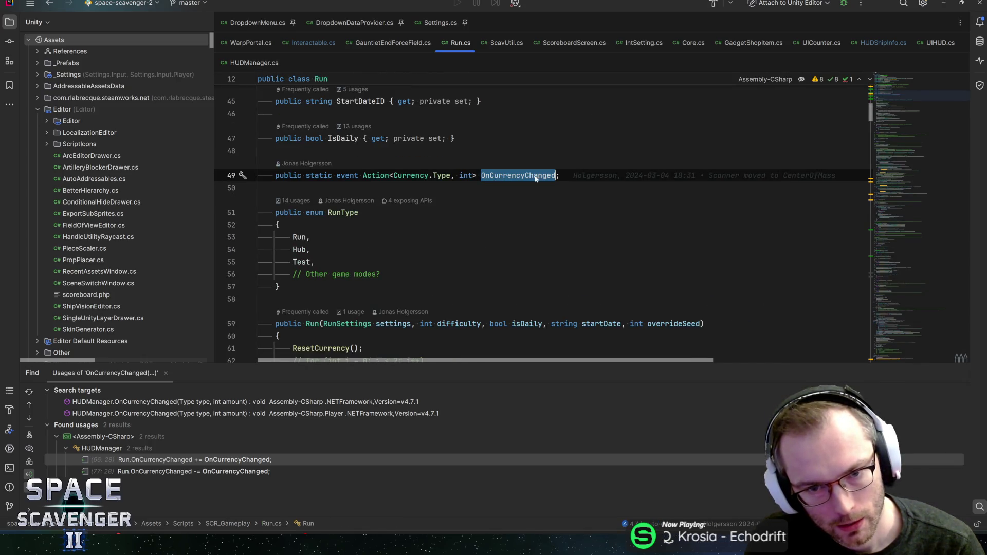
key("ctrl+f")
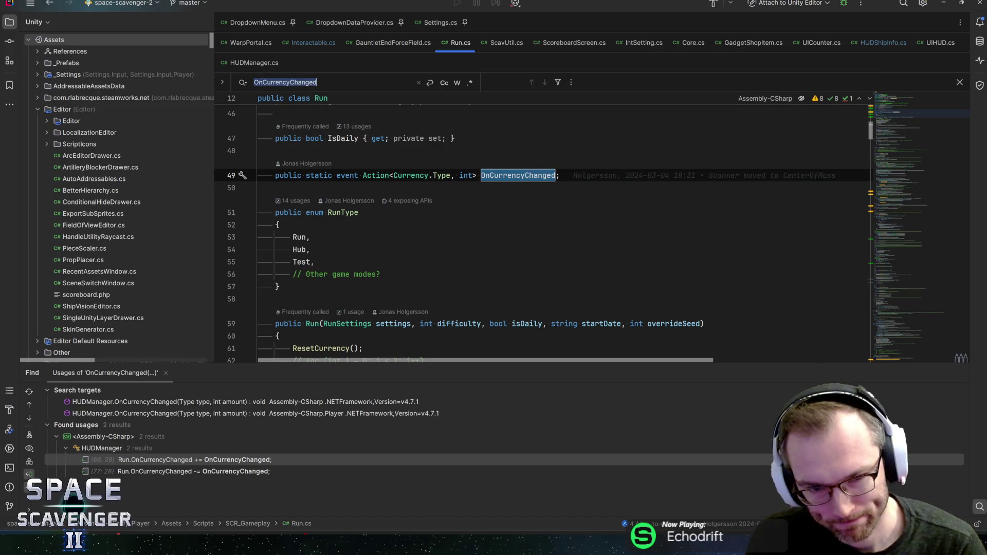
key("Return")
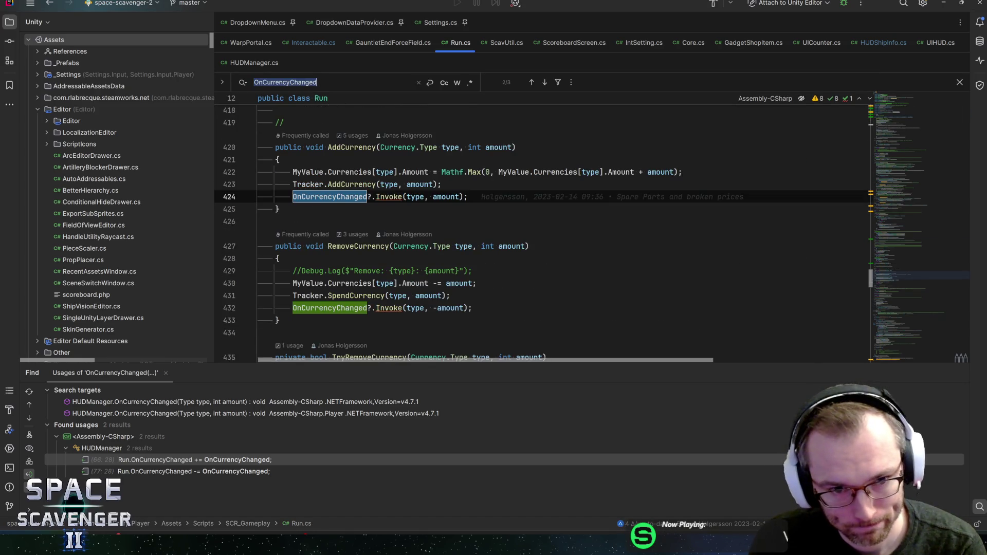
left_click(459, 196)
scroll(543, 233, "up", 1)
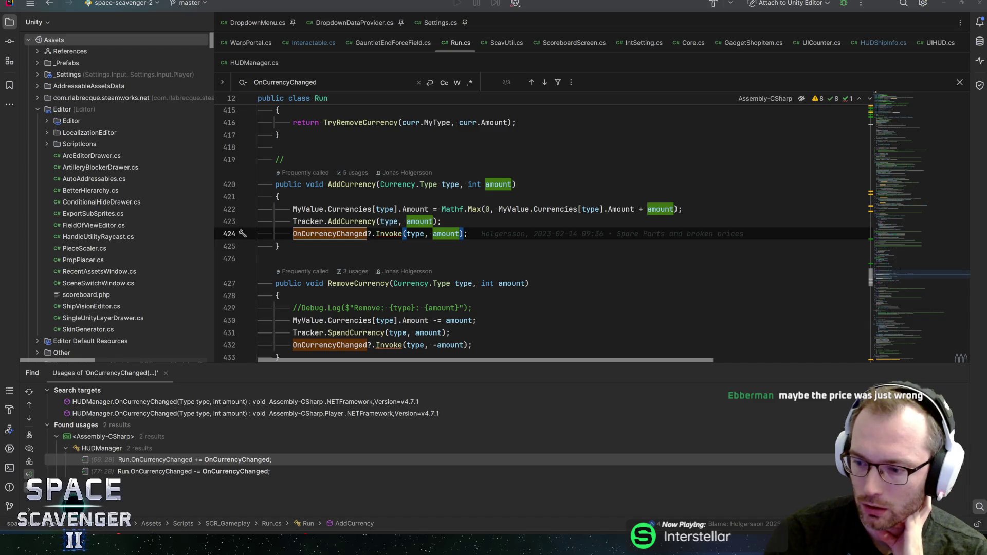
key("alt+Tab")
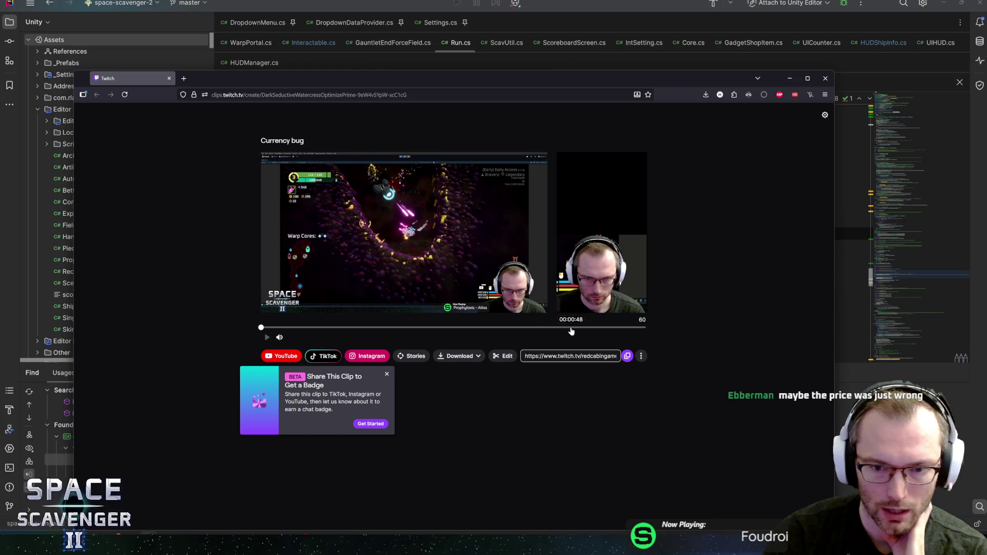
Scrub the Currency bug clip between 00:36 and 00:48, then load its copied link in a new tab
left_click(571, 328)
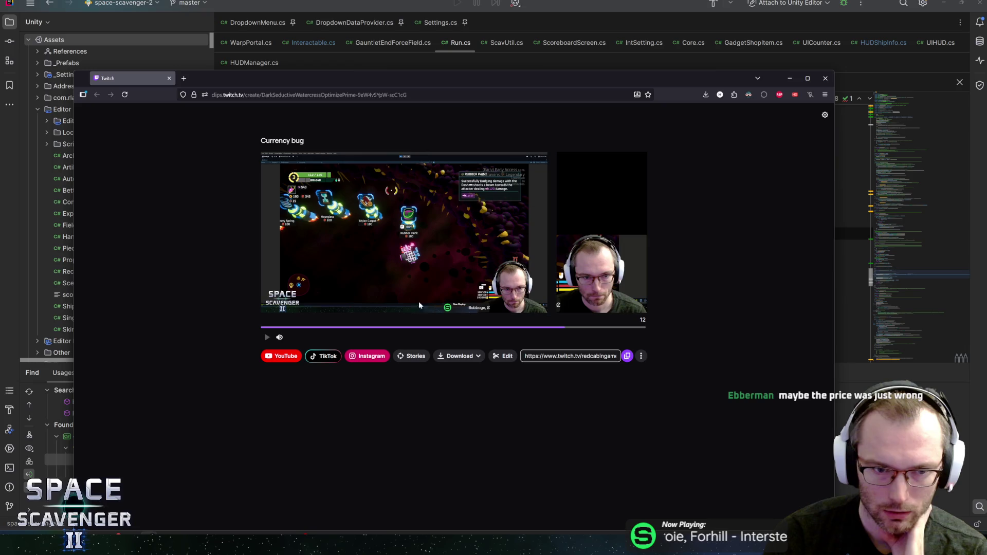
left_click_drag(551, 325, 456, 329)
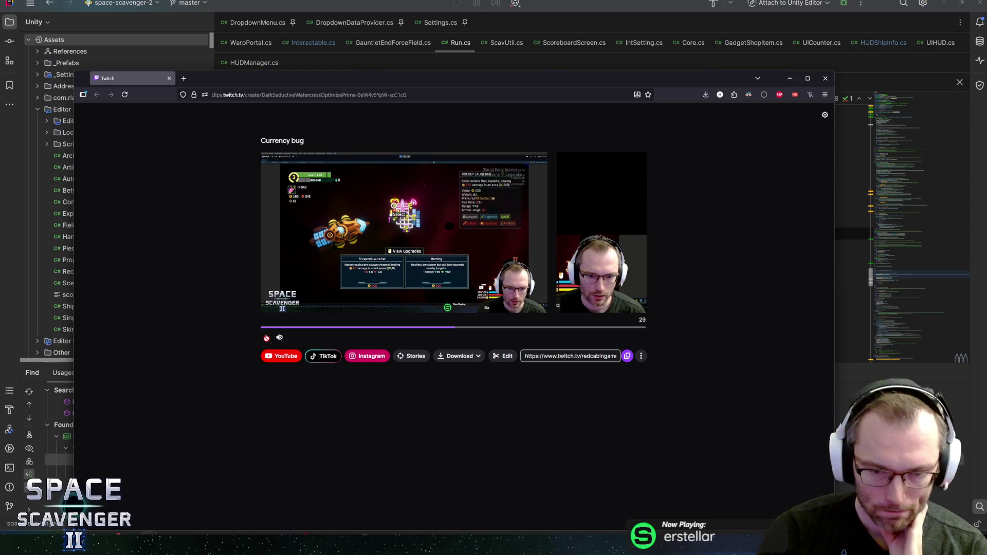
mouse_move(413, 229)
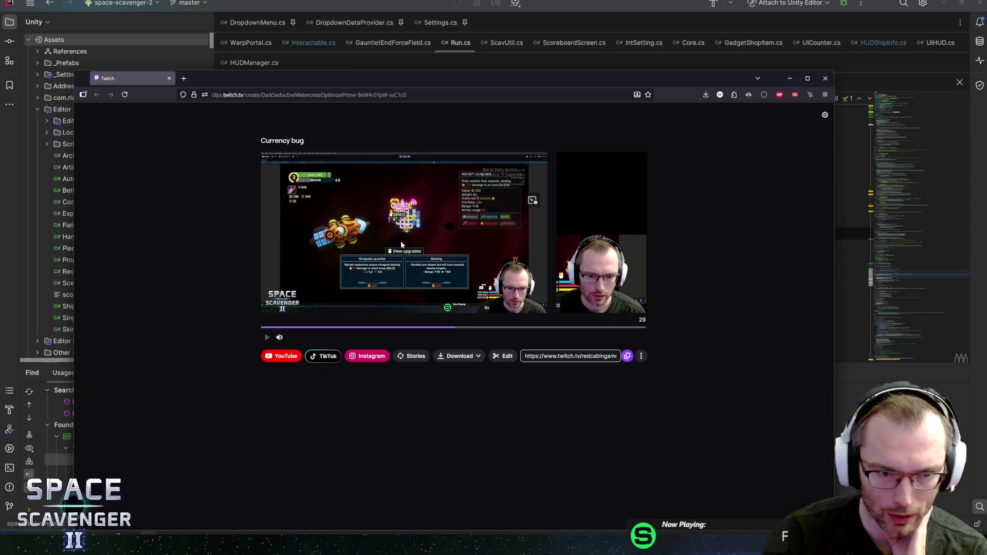
left_click(627, 355)
left_click(184, 78)
key("ctrl+v")
key("Return")
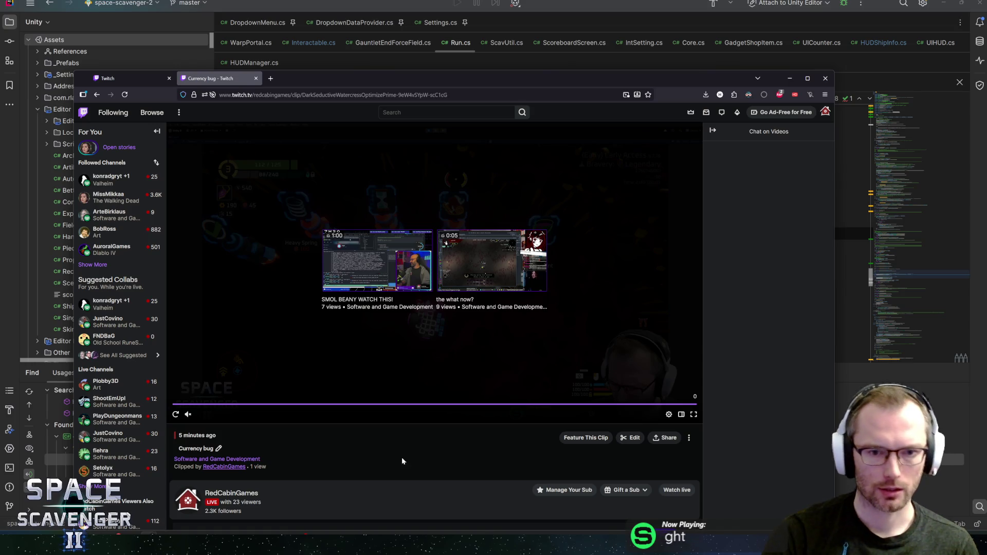
left_click(568, 402)
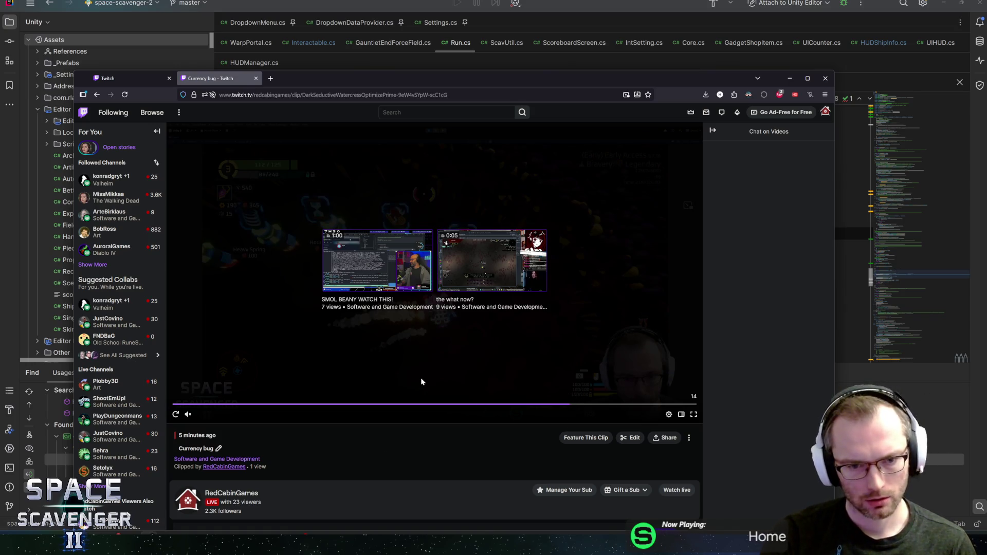
Replay the Currency bug clip, pause on the shop's Scope item, then return to the editors
left_click(175, 414)
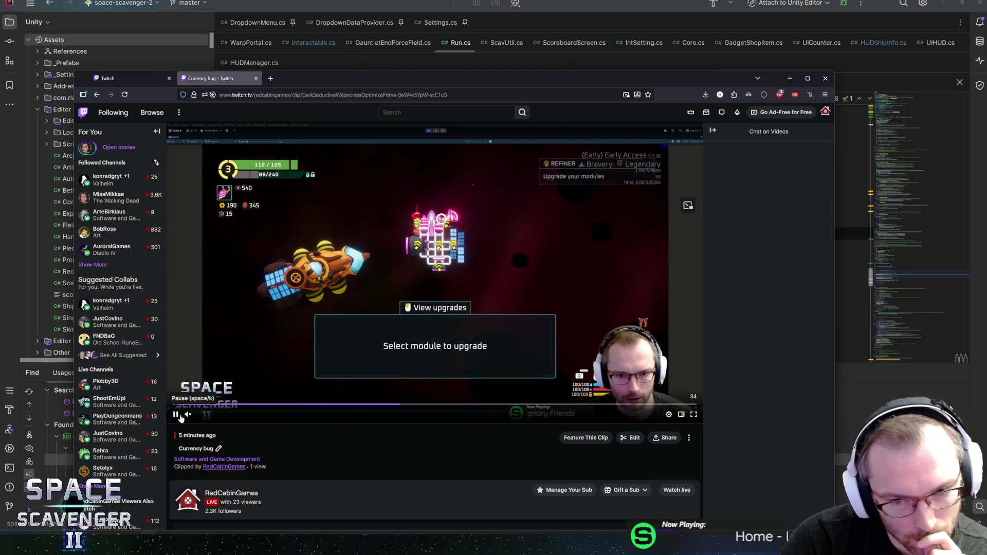
left_click(513, 406)
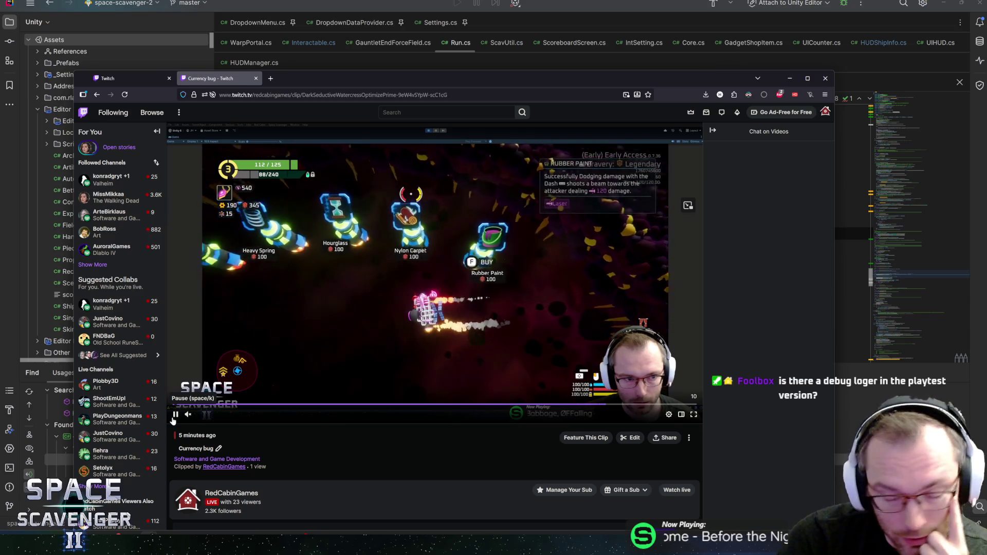
left_click(172, 421)
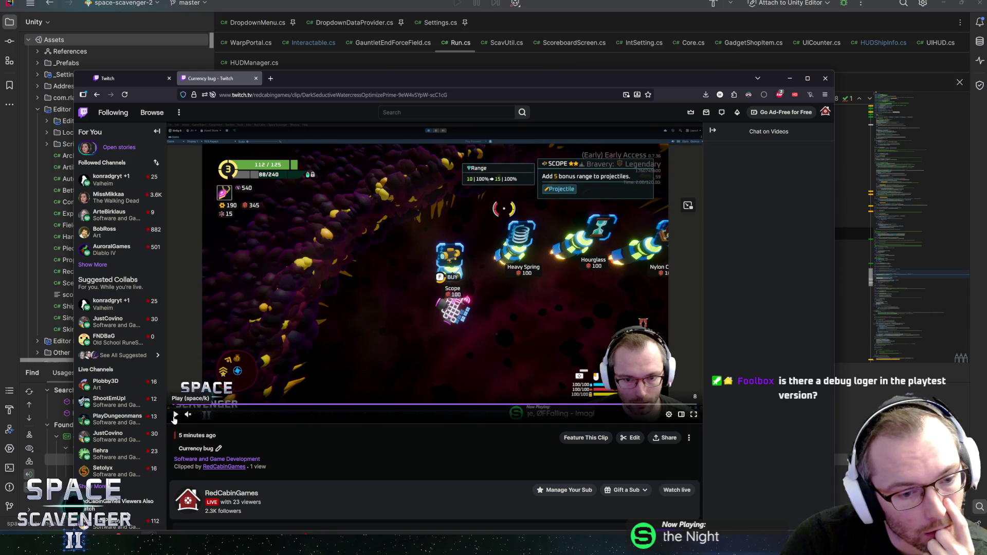
left_click(174, 419)
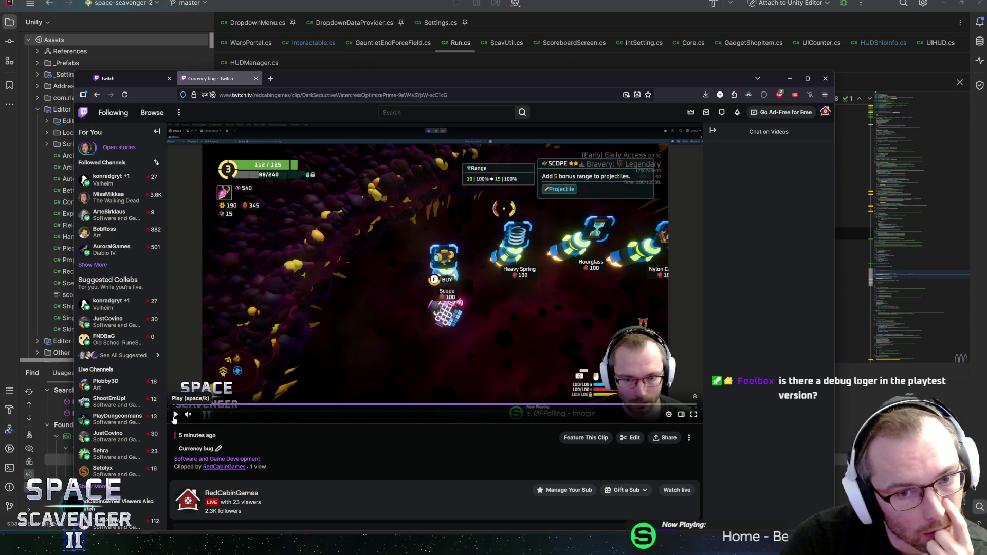
left_click(411, 65)
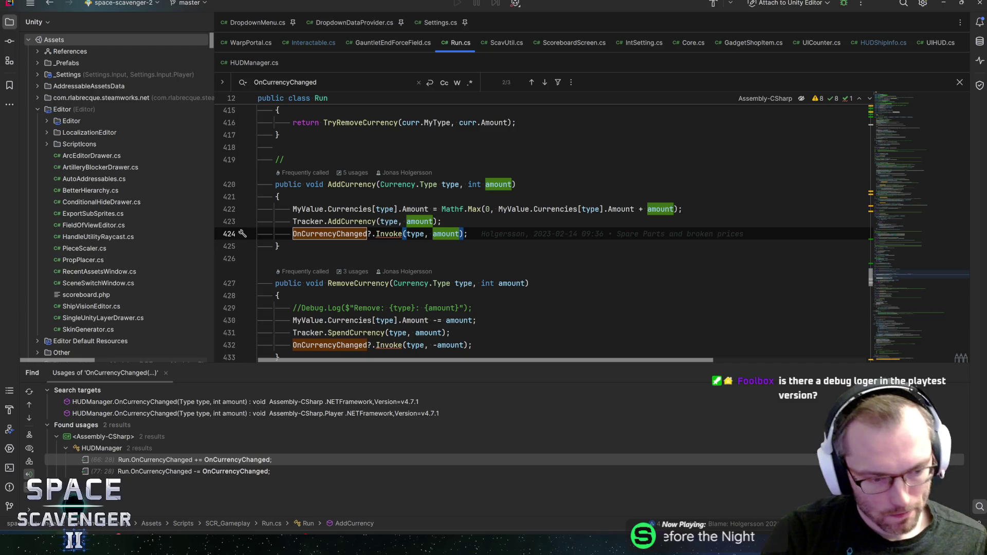
key("alt+Tab")
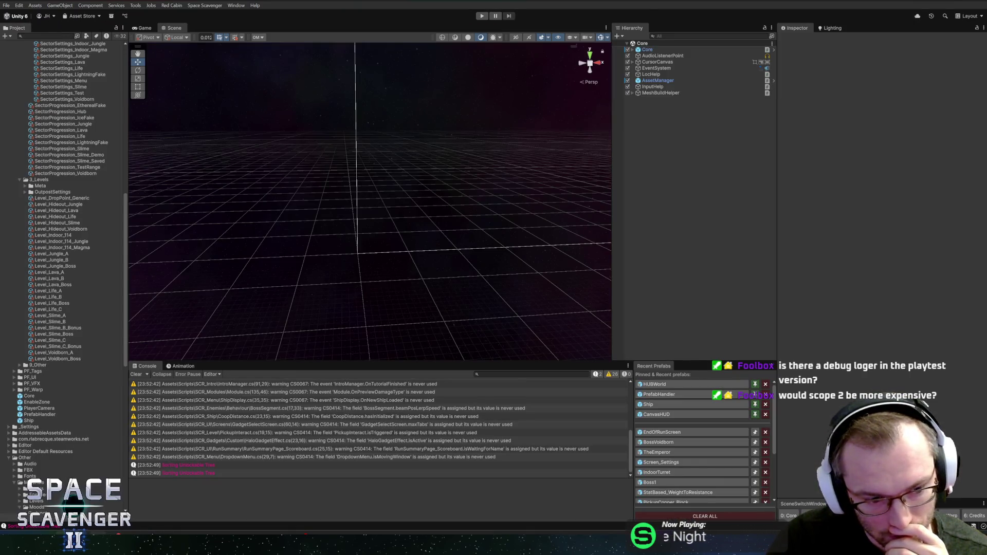
Check the Tracker.SpendCurrency and OnCurrencyChanged lines 431–432 in RemoveCurrency, then start Play mode
key("alt+Tab")
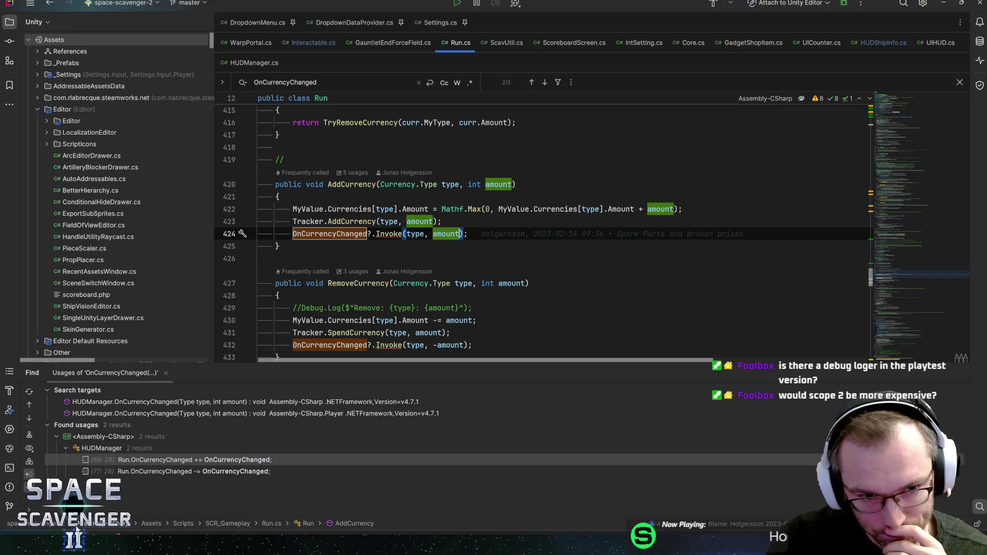
left_click(452, 333)
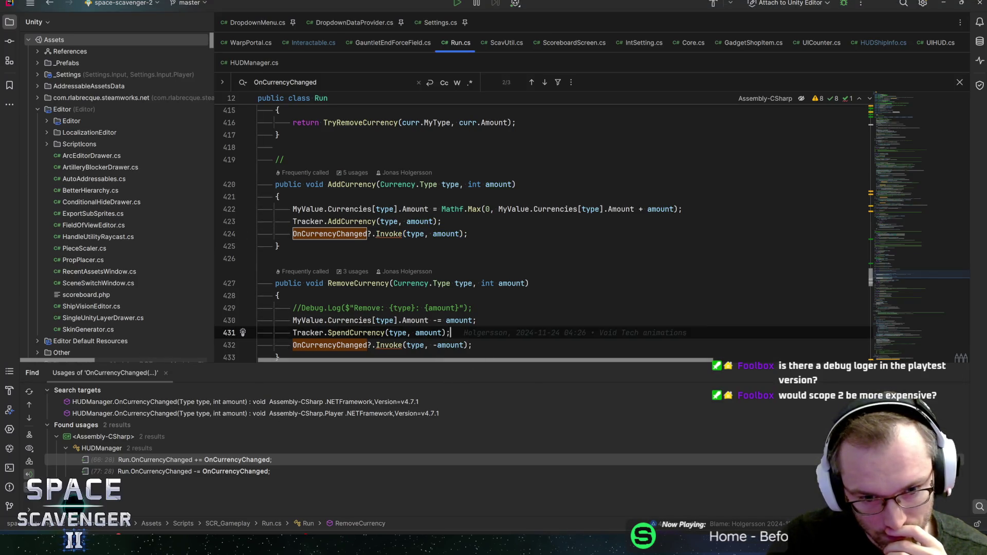
left_click(471, 345)
key("alt+Tab")
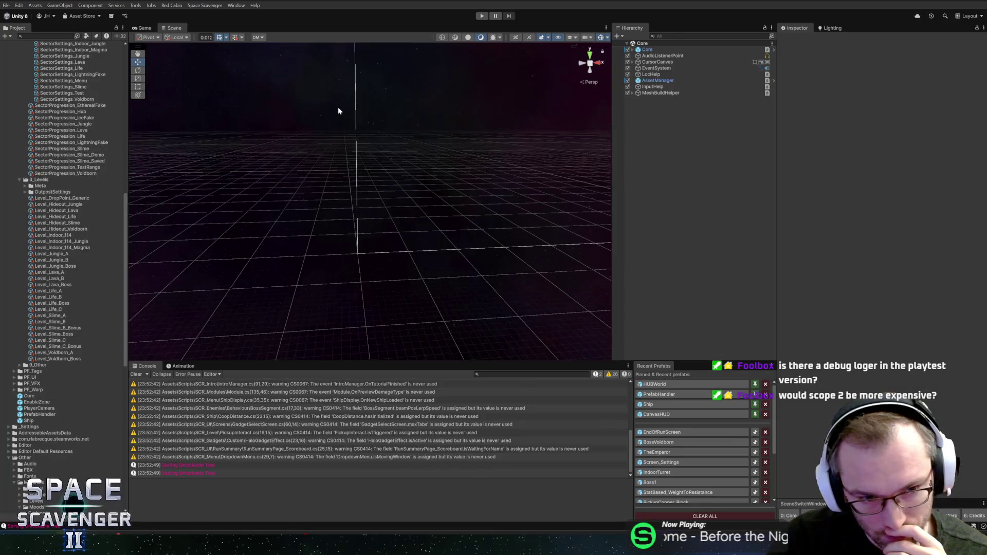
left_click(481, 16)
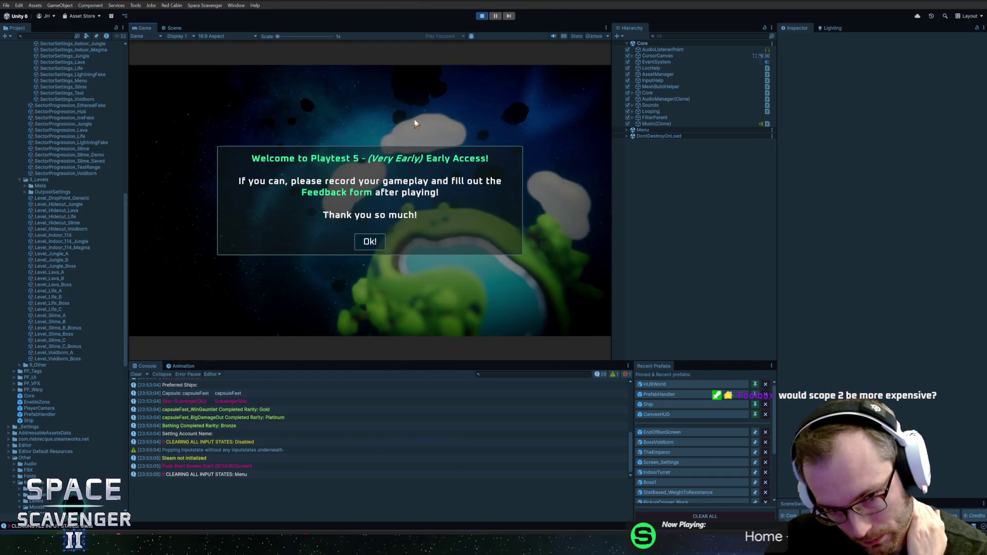
Dismiss the Playtest 5 welcome, start a game and activate the Start Gauntlet Run portal
left_click(368, 245)
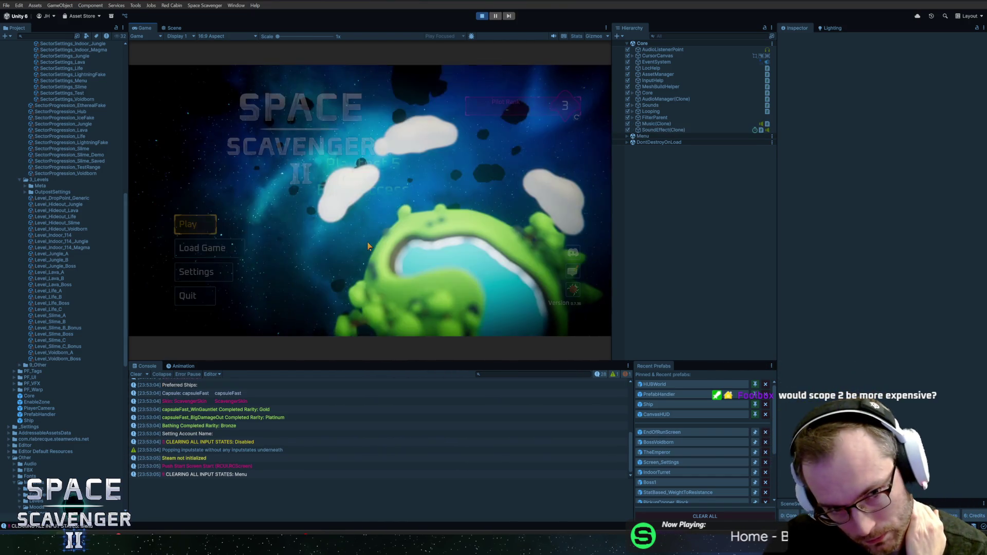
left_click(182, 231)
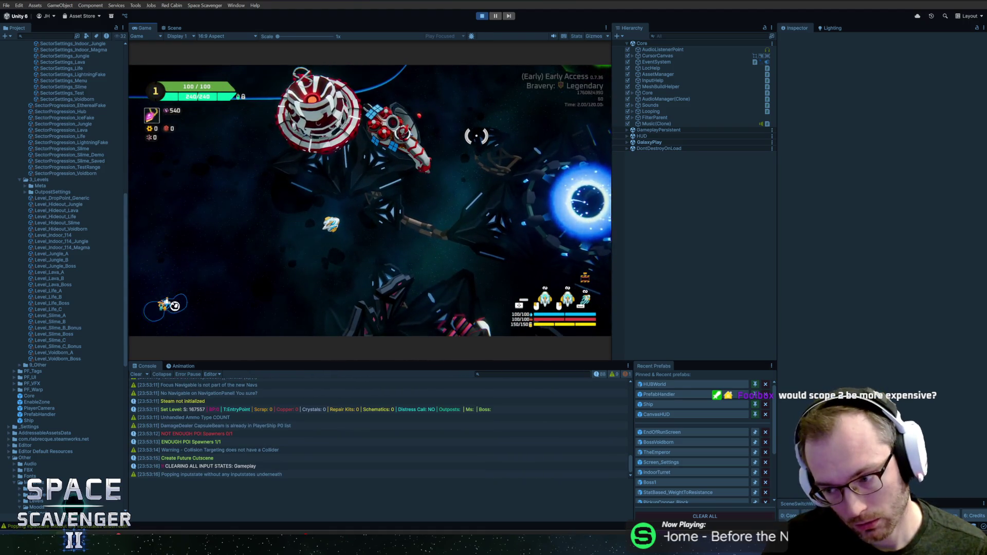
key("w")
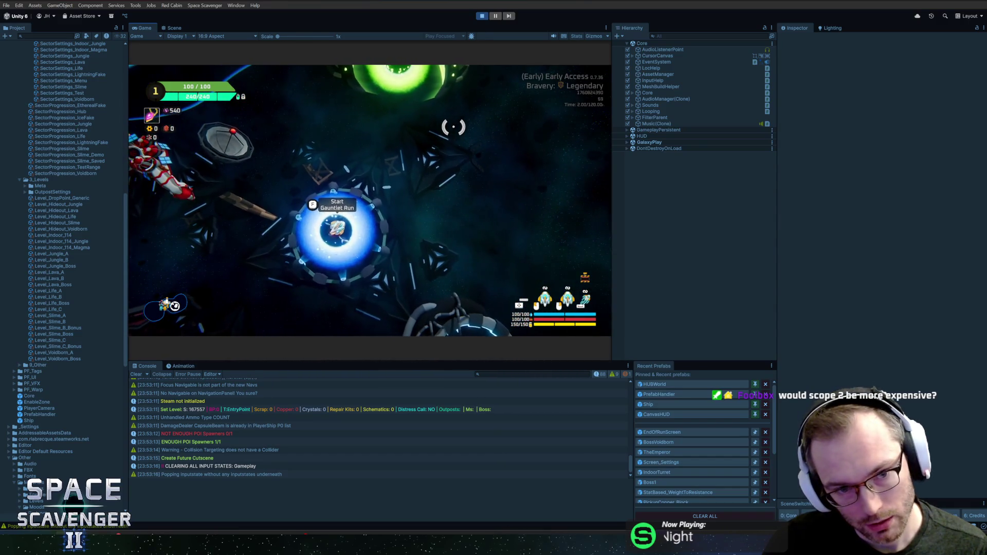
key("f")
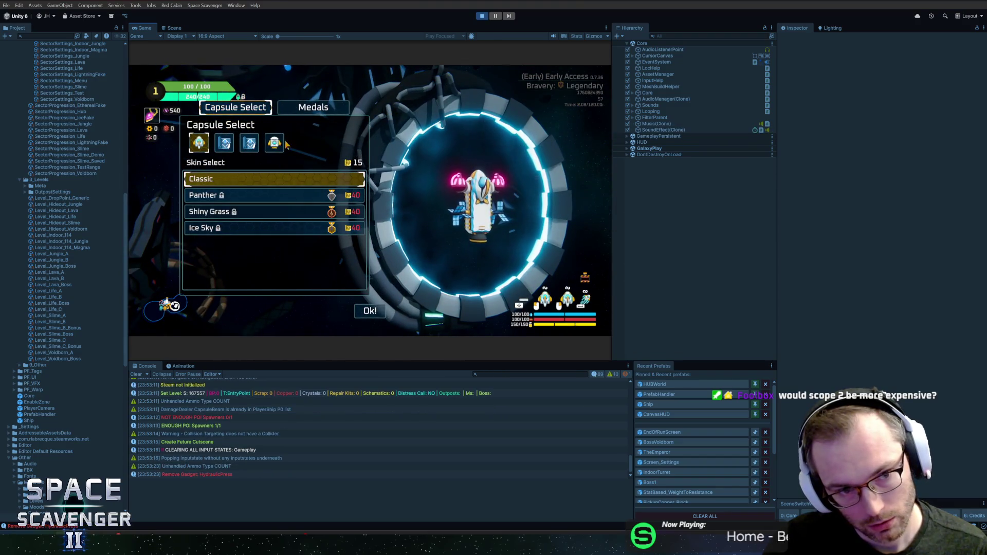
Choose the first capsule and confirm the bravery selection to begin the run
left_click(271, 148)
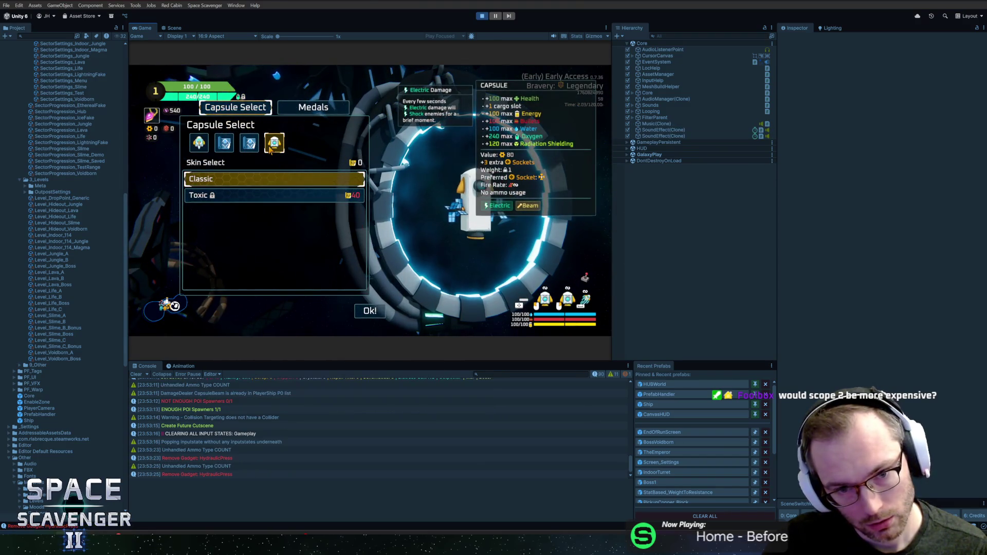
left_click(199, 143)
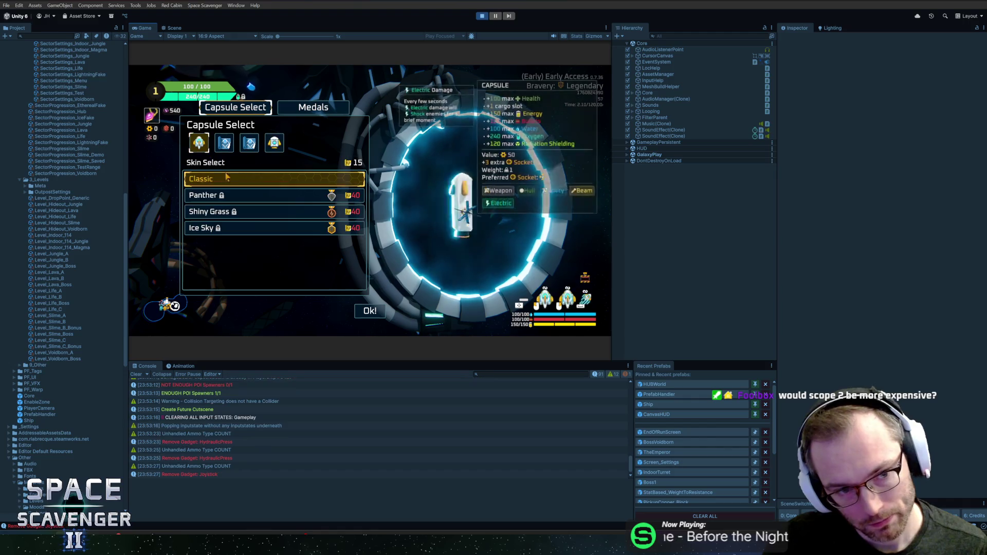
left_click(370, 308)
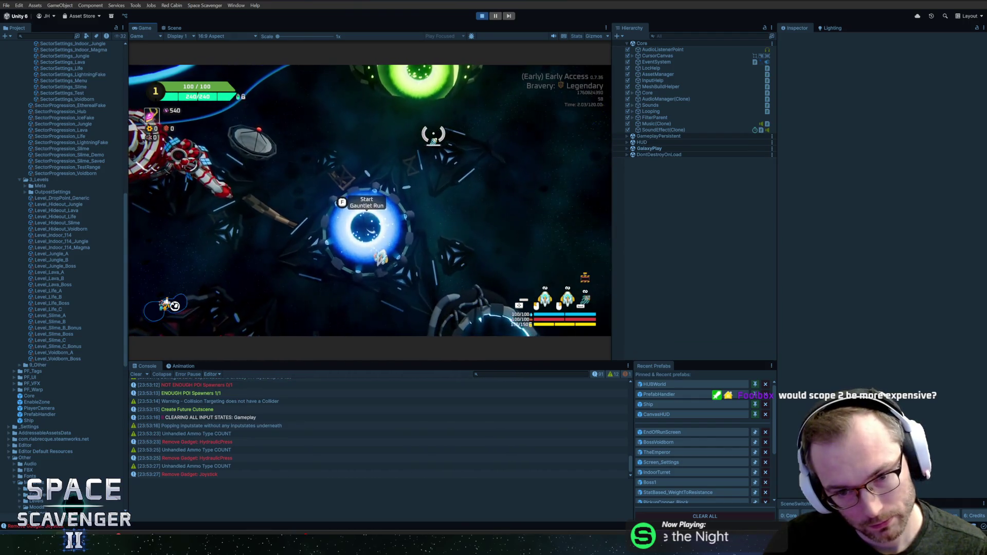
key("f")
left_click(483, 278)
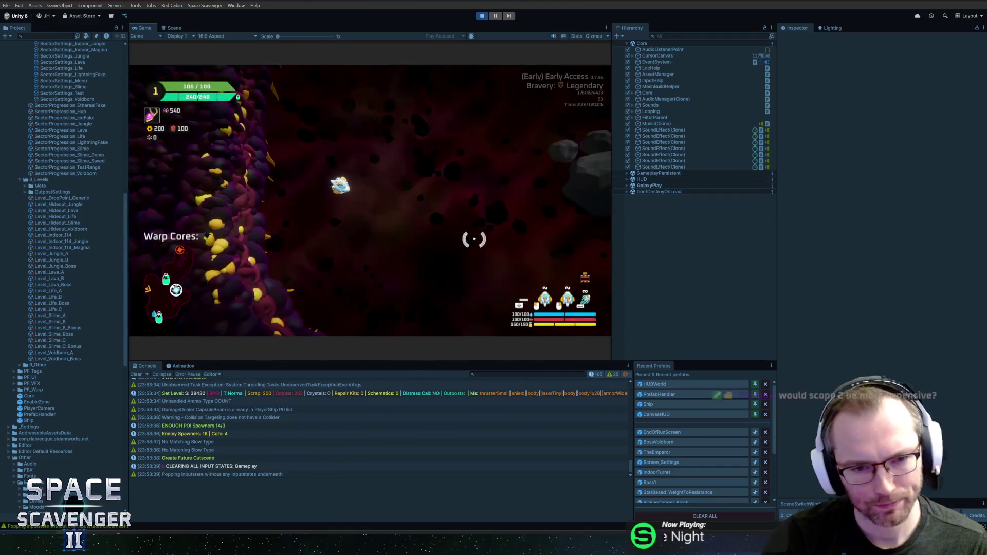
Rank up the ship with the 'ship rank' debug command and enter 'debug infin'
key("grave")
type("ship rank")
key("Return")
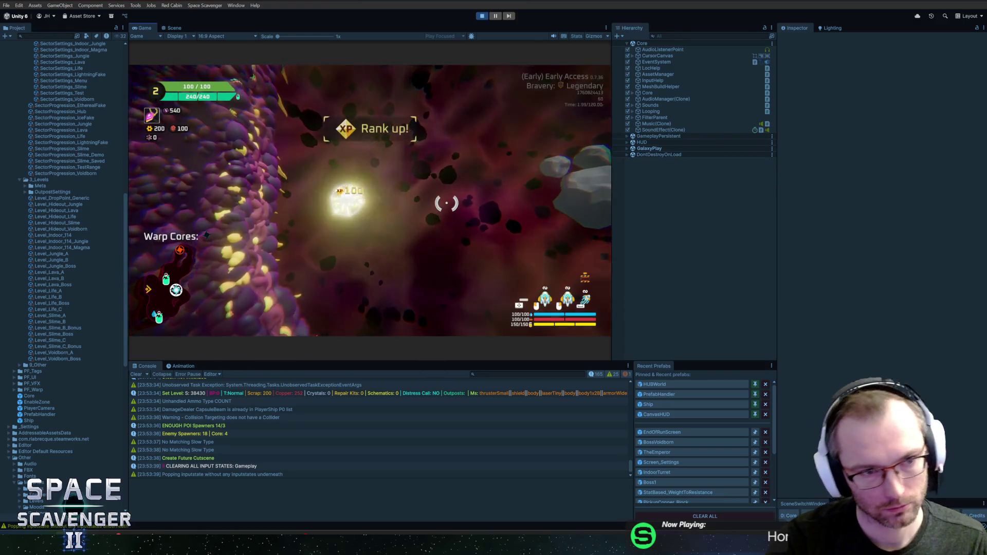
left_click(378, 322)
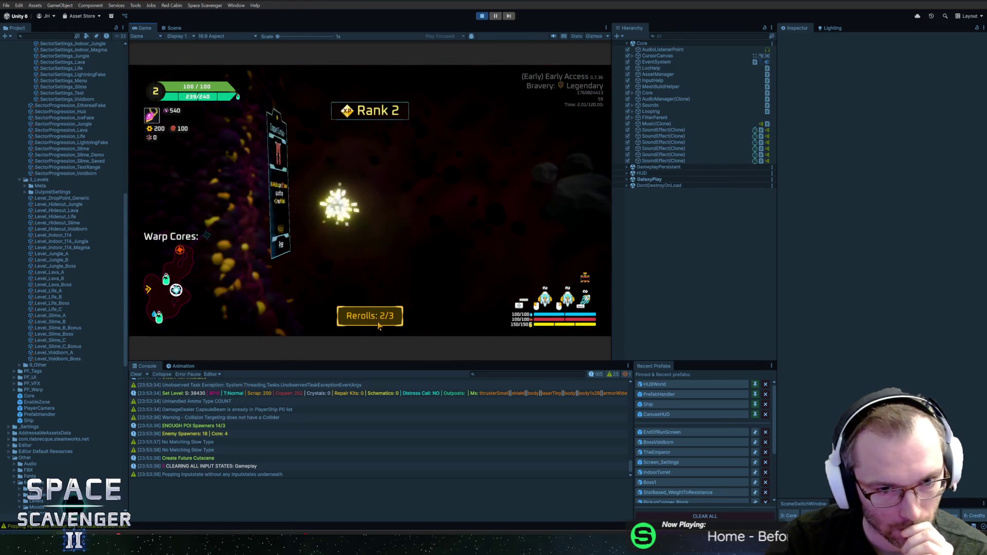
key("grave")
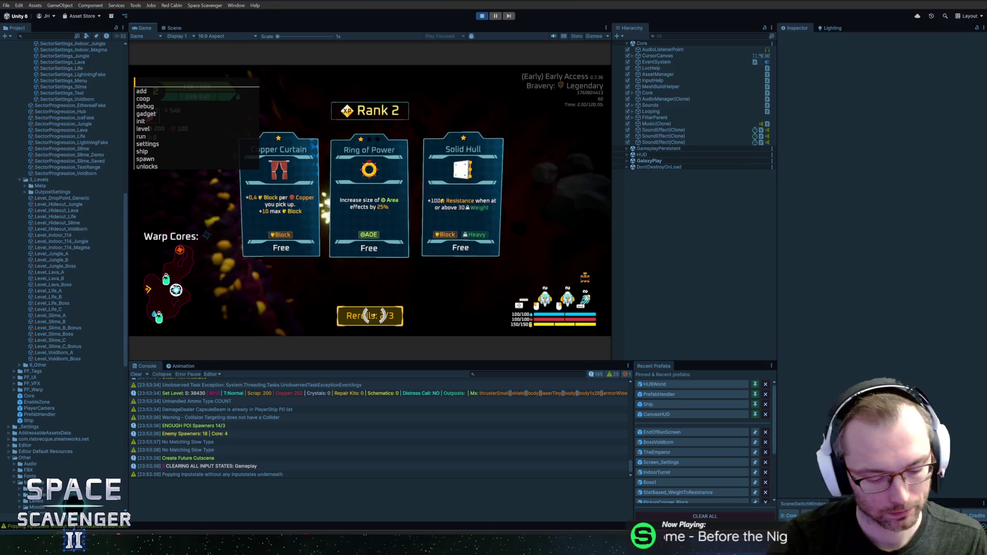
type("ship ing")
key("BackSpace")
key("BackSpace")
key("BackSpace")
type("debug infin")
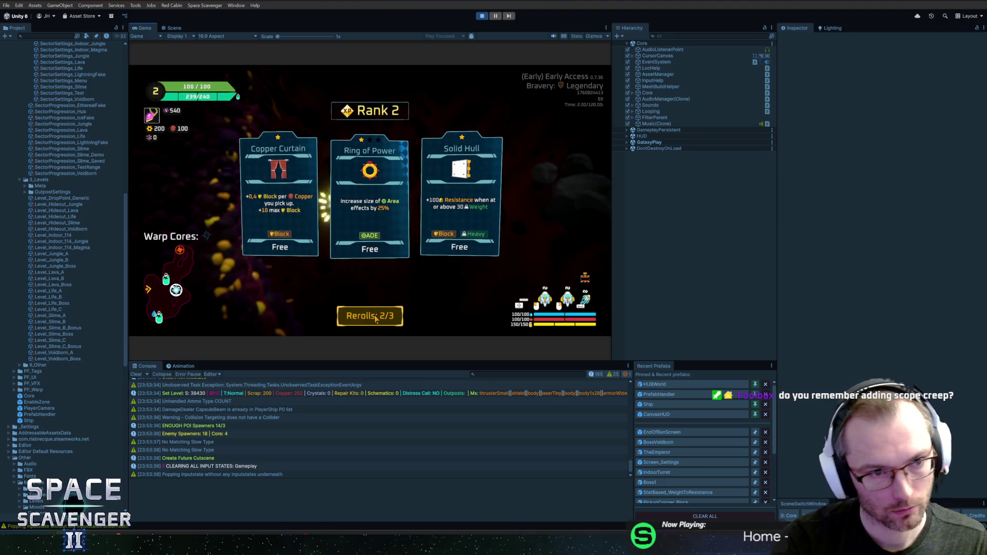
Reroll the Rank 2 cards and take the leftmost upgrade, then pick Scope at Rank 3
left_click(375, 317)
left_click(363, 317)
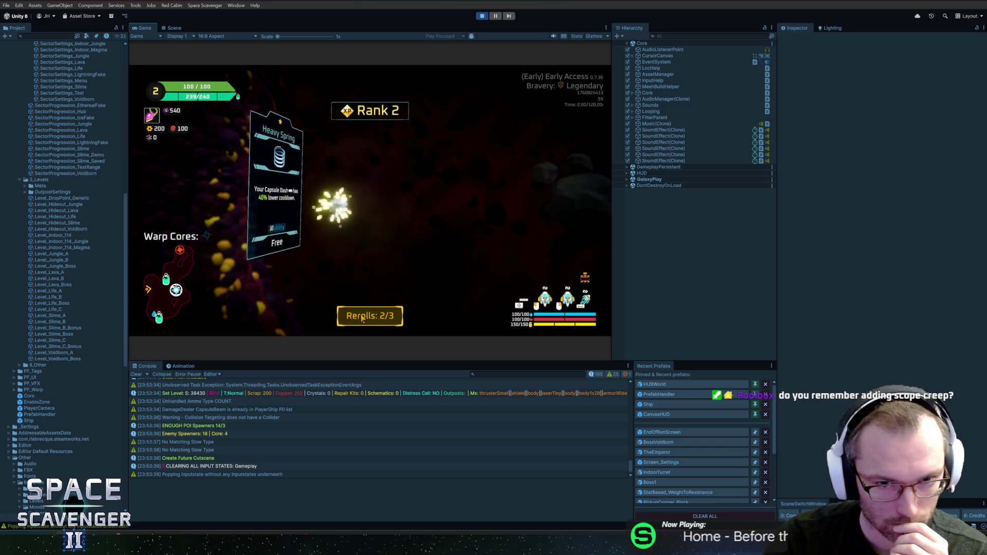
left_click(361, 318)
left_click(361, 318)
left_click(361, 318)
left_click(361, 318)
left_click(362, 319)
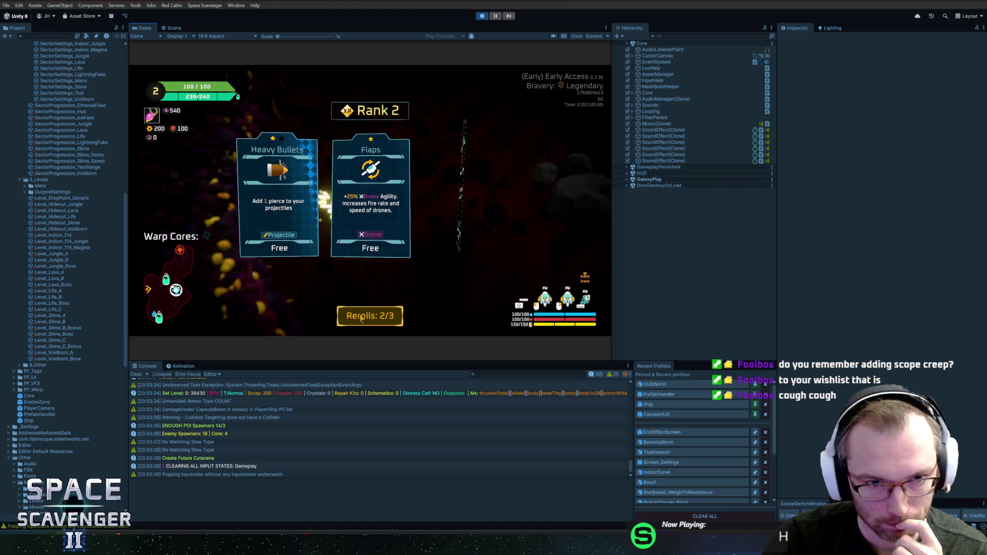
left_click(362, 318)
left_click(361, 318)
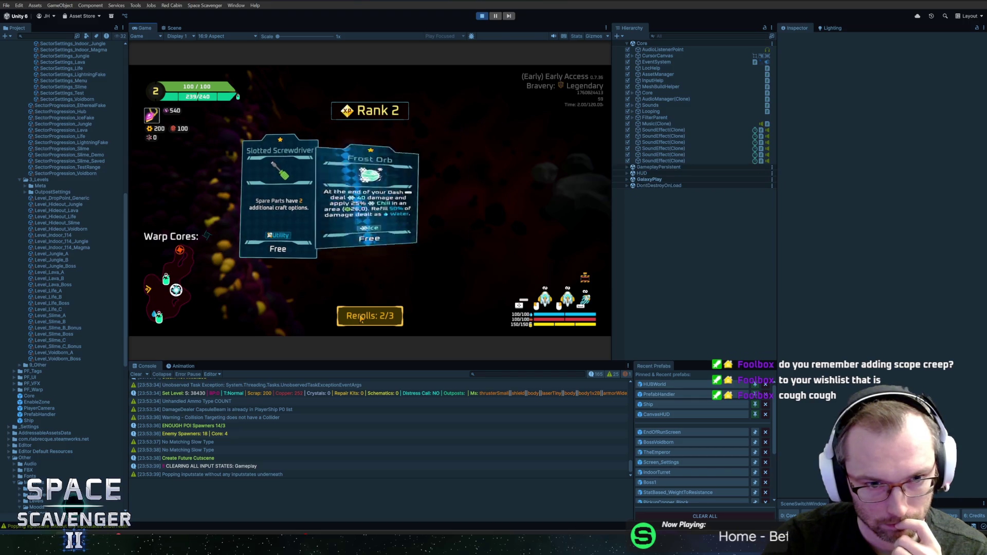
left_click(361, 318)
left_click(278, 205)
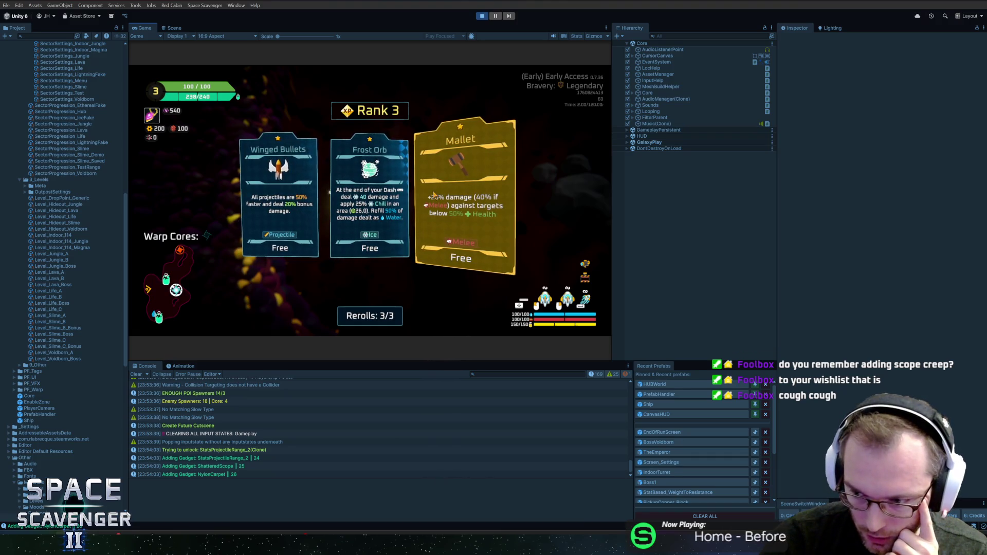
left_click(370, 226)
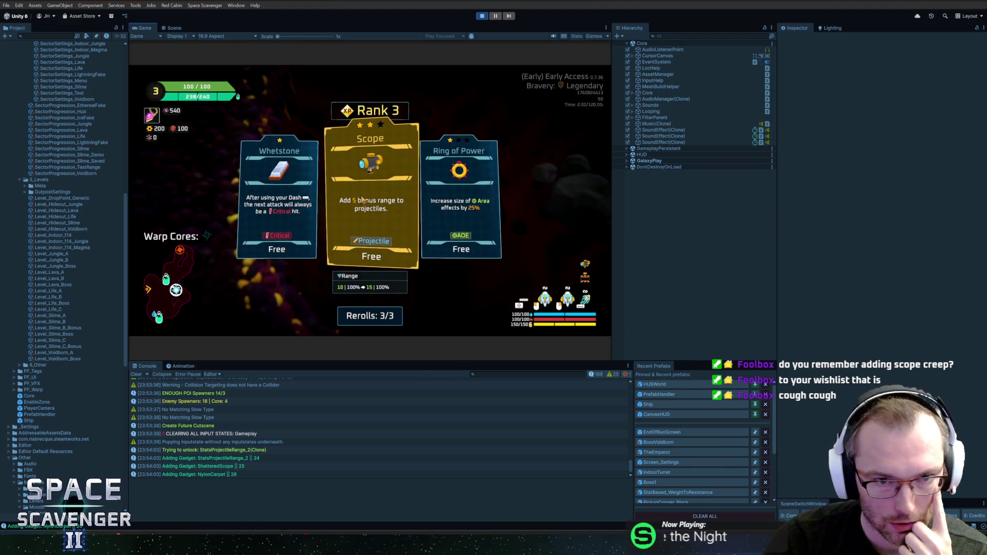
left_click(370, 206)
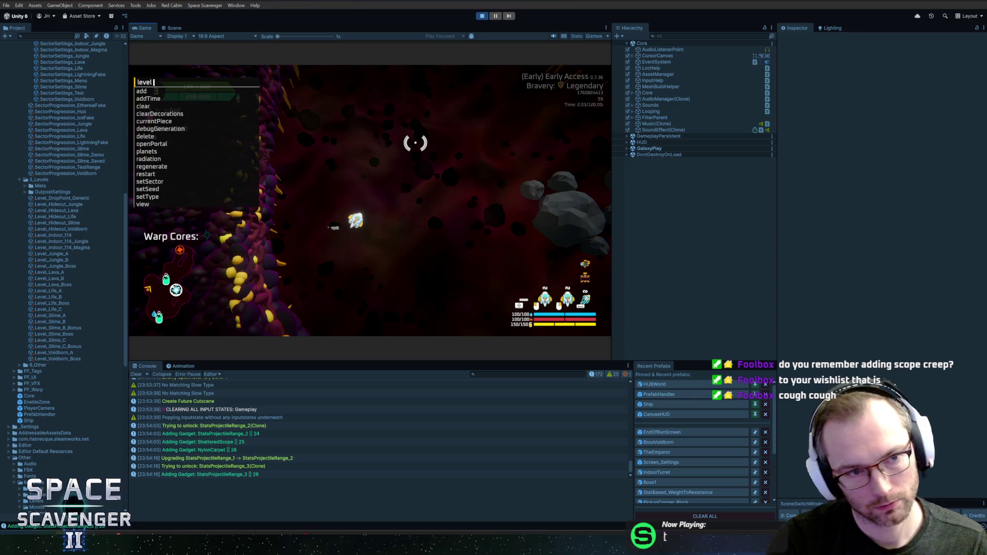
Fly into the warp portal and confirm travel to the Hideout node
key("f")
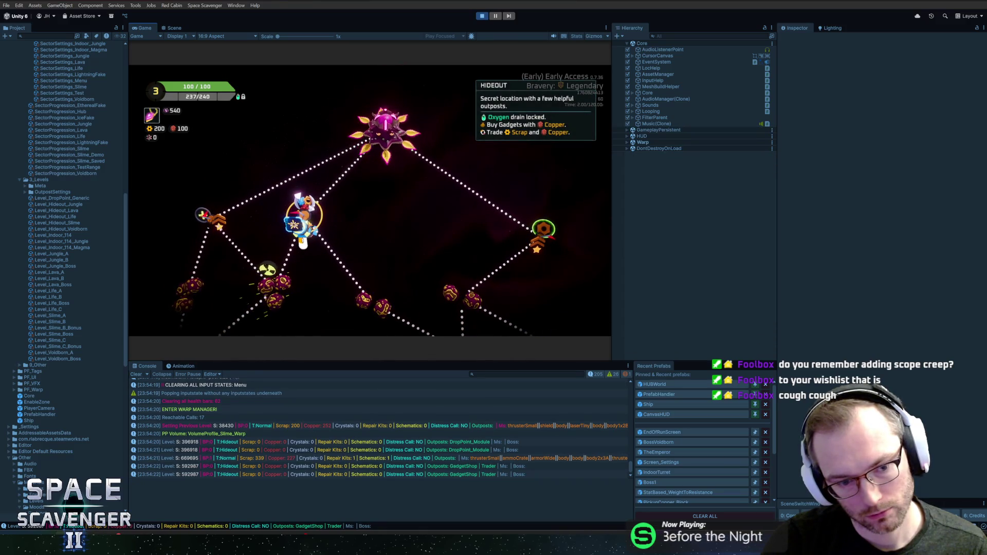
key("f")
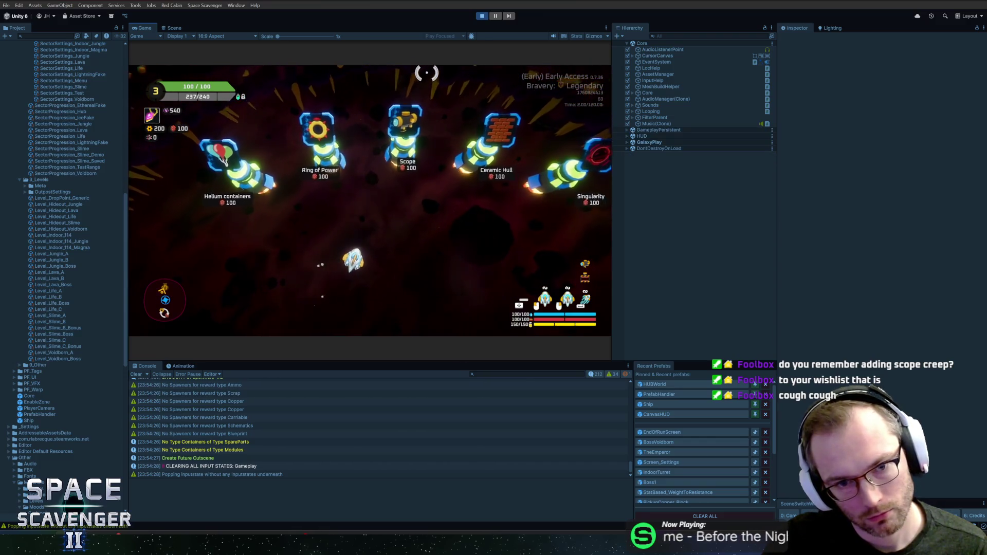
Add 245 copper via the console and buy Scope, Ring of Power and Helium containers
key("grave")
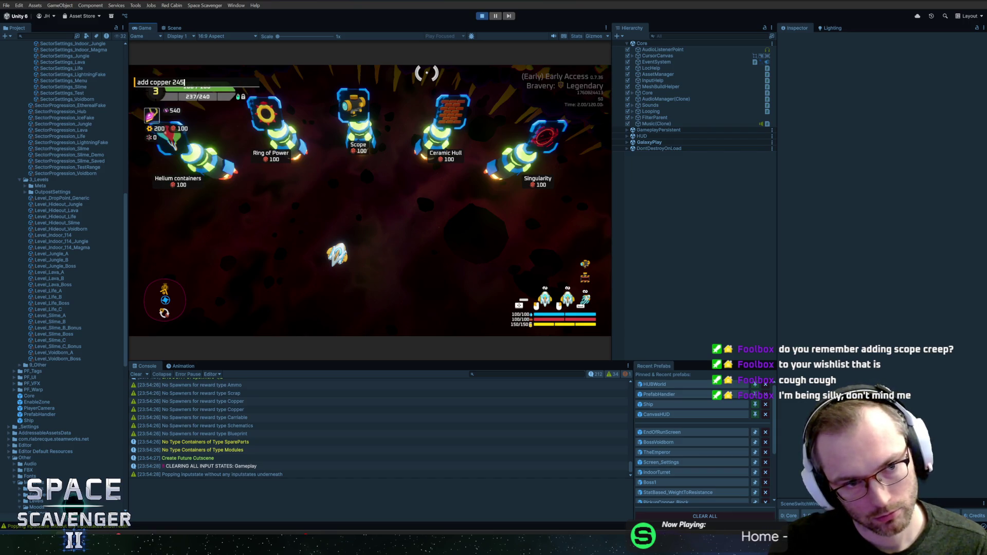
key("Return")
key("w")
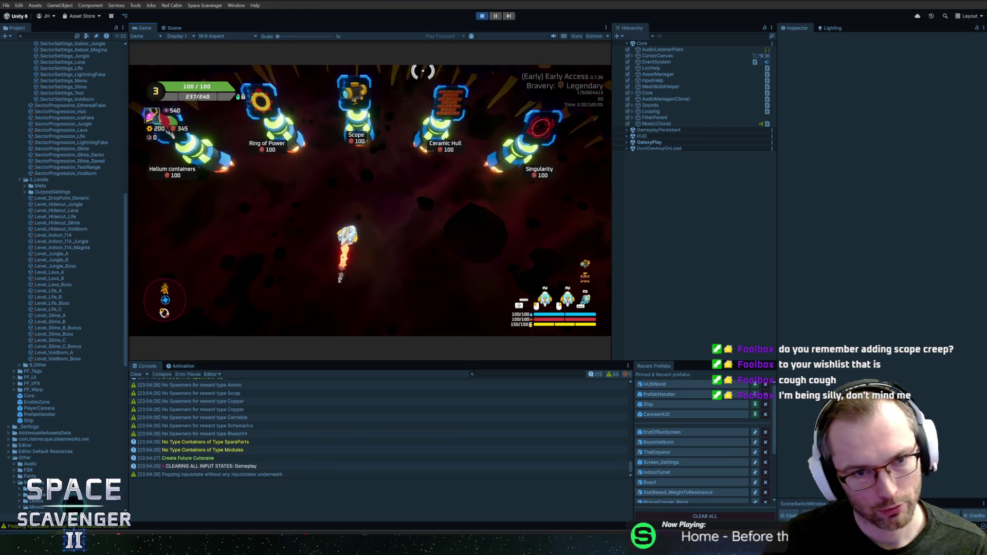
key("a")
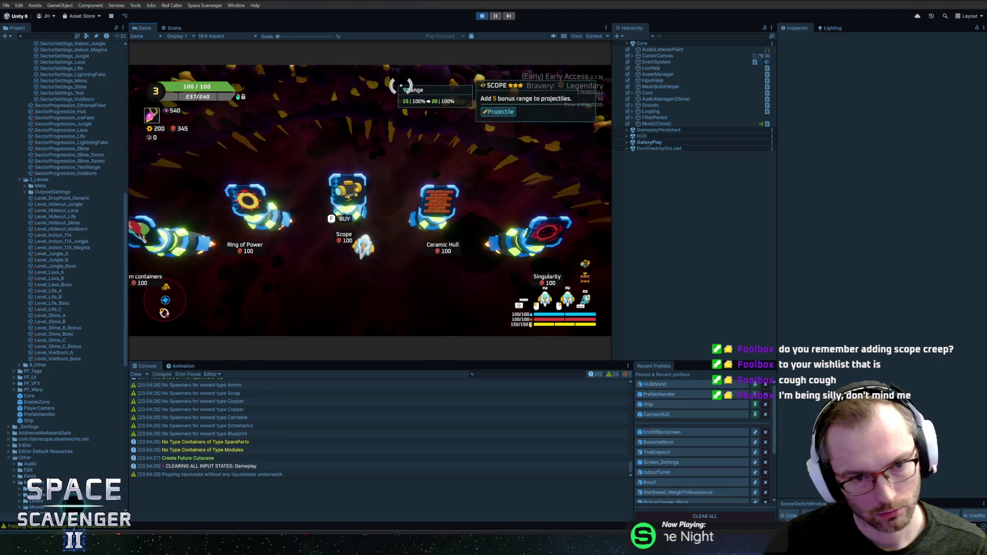
key("f")
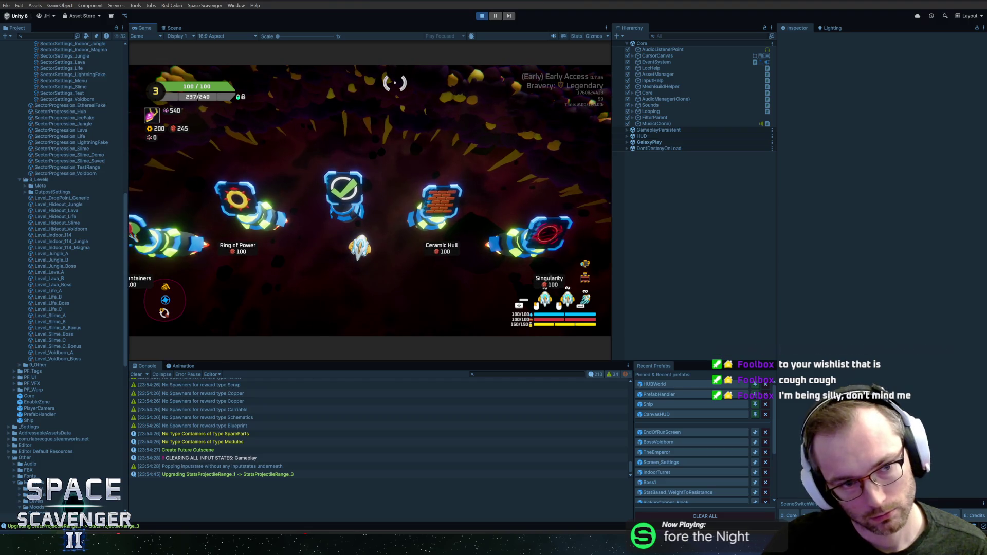
key("a")
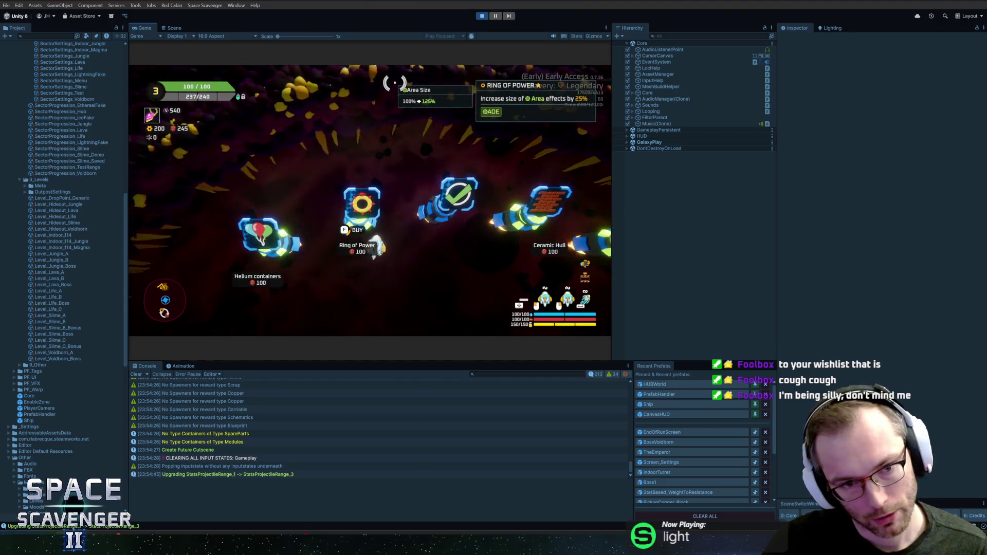
key("f")
key("a")
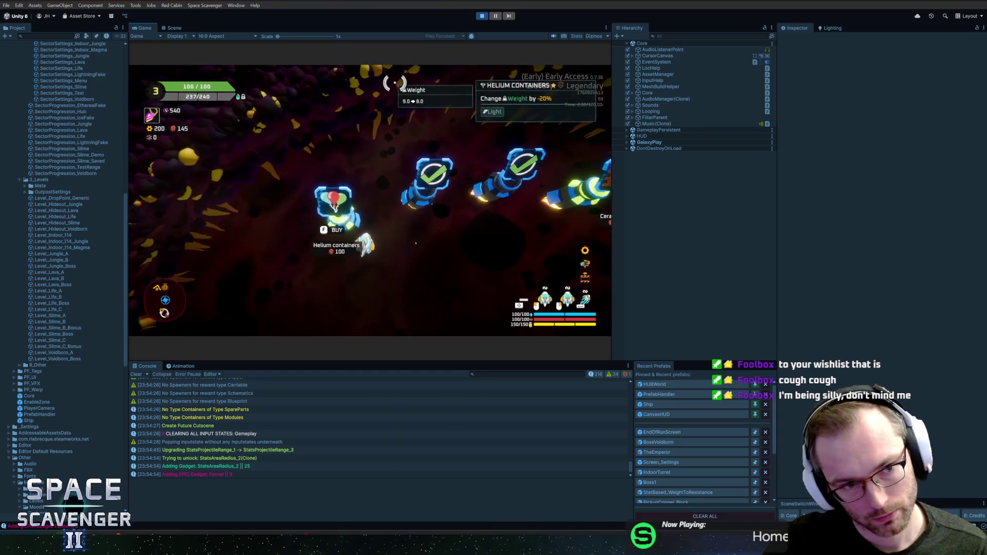
key("f")
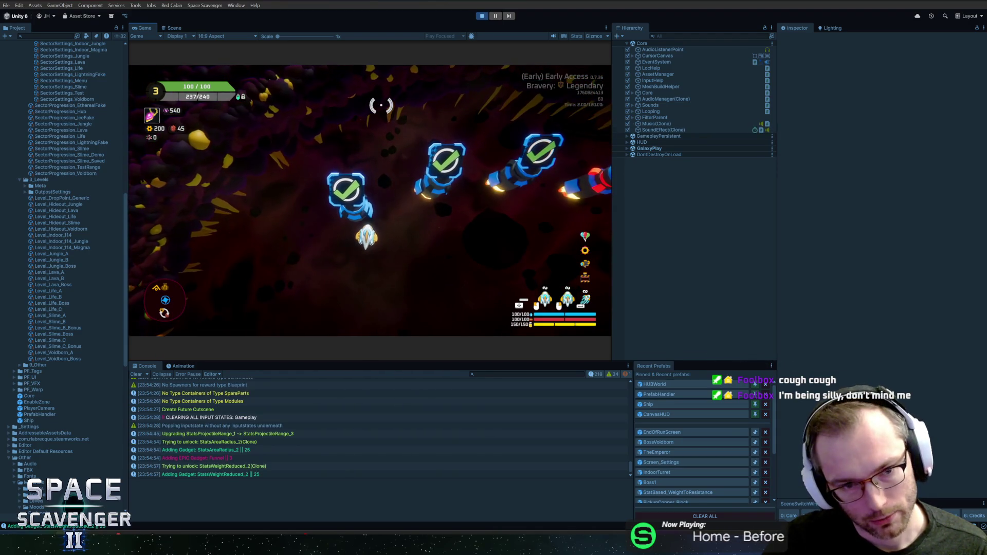
key("a")
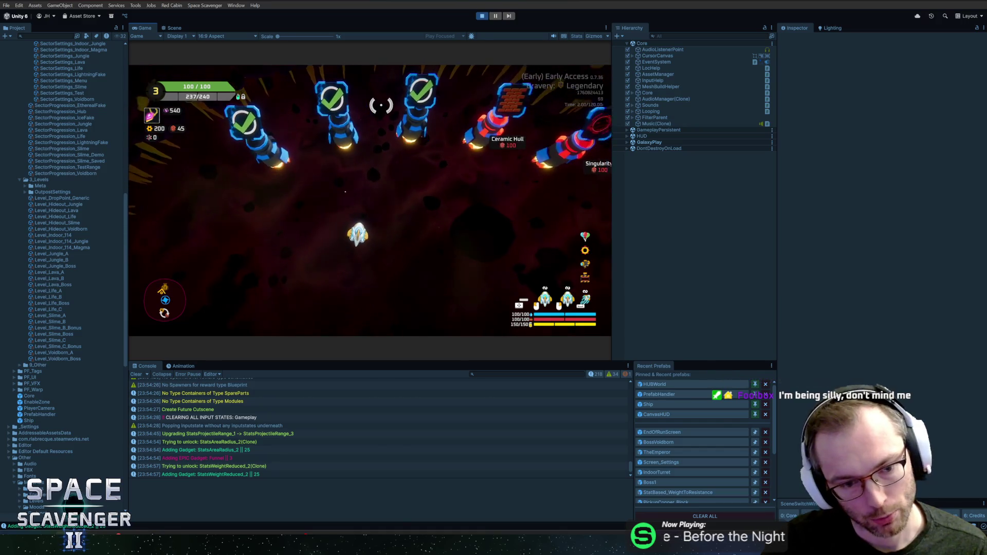
Inspect the StatsProjectileRange and StatsAreaRadius entries in Unity's console log
key("alt+Tab")
key("alt+Tab")
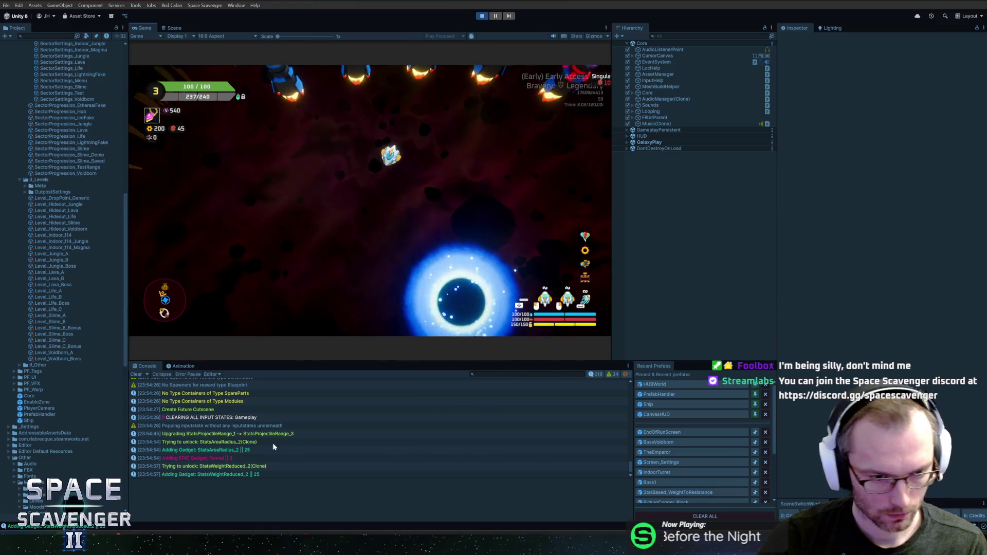
left_click(258, 442)
left_click(261, 435)
left_click(250, 450)
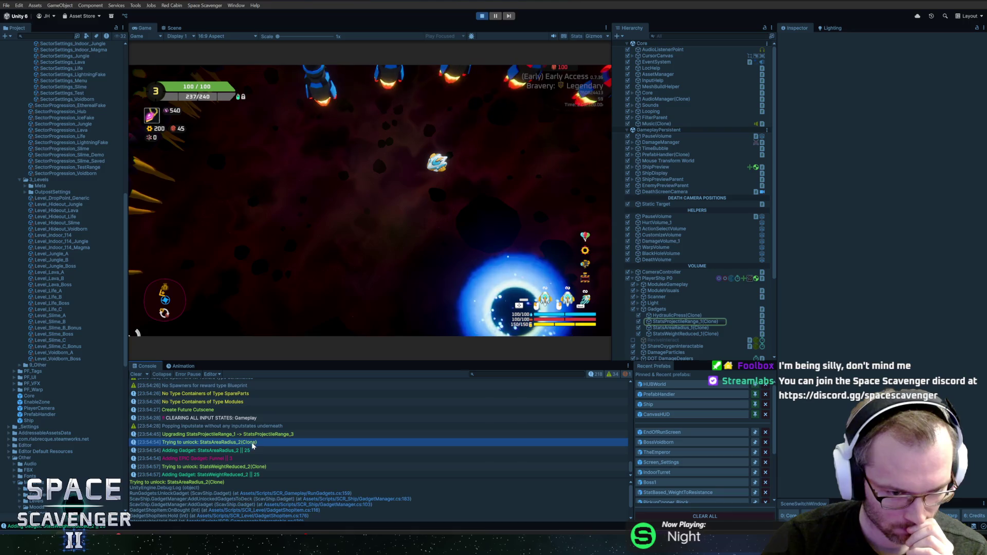
left_click(252, 443)
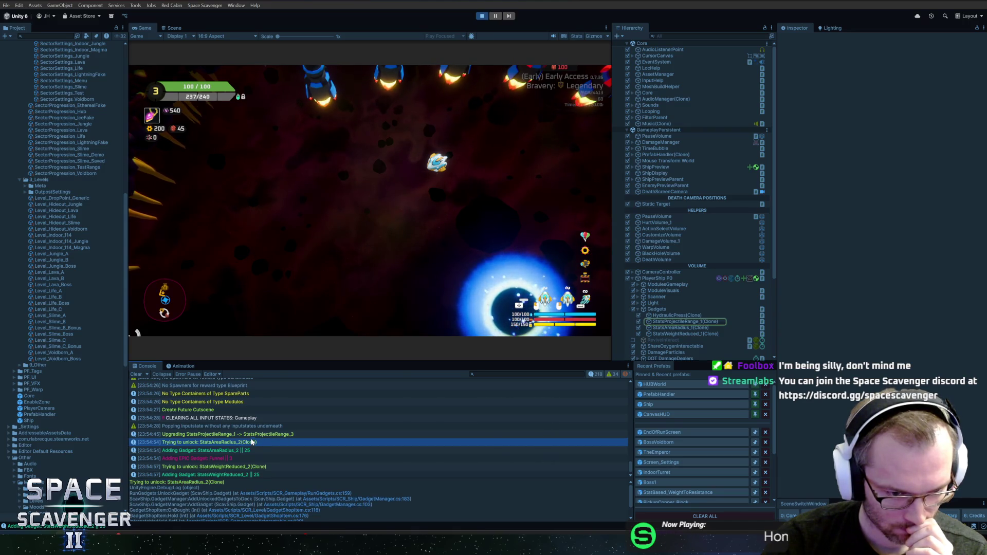
Fly the ship up through the shop to the warp portal, activate it, then stop play mode
left_click(380, 266)
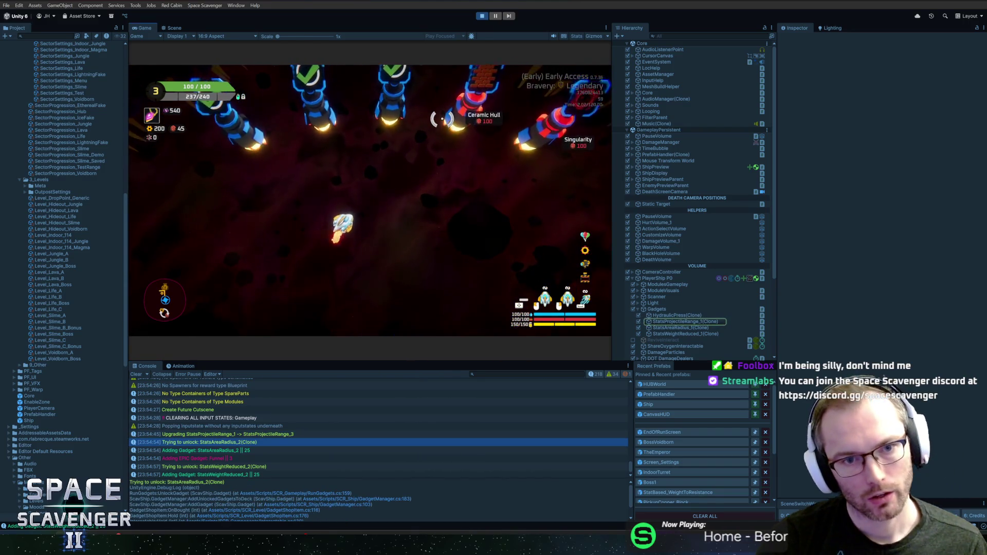
key("w")
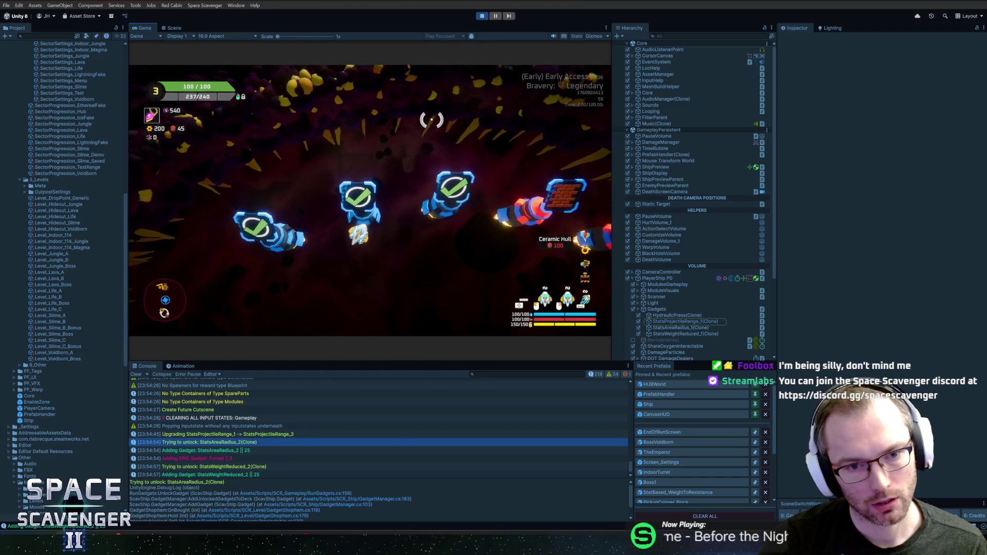
left_click(432, 120)
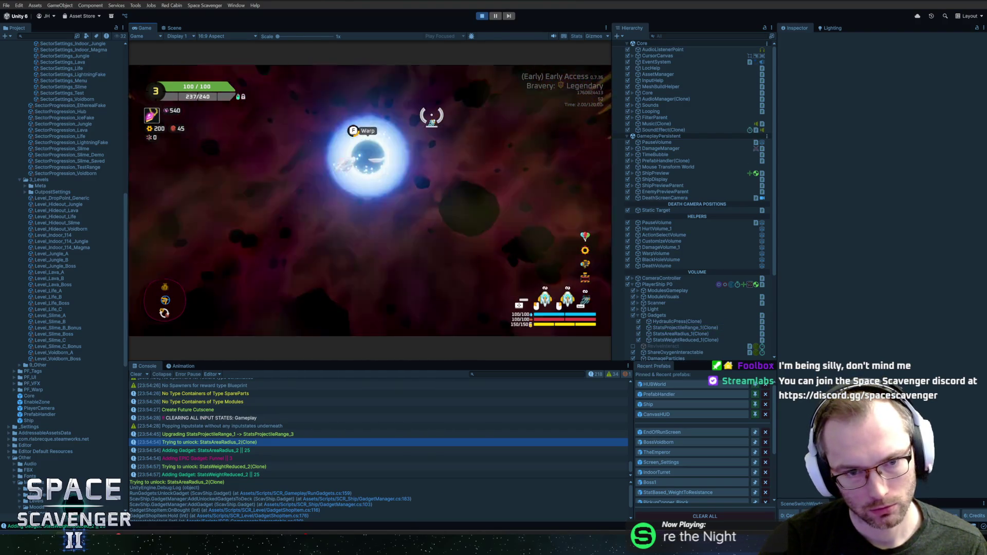
key("w")
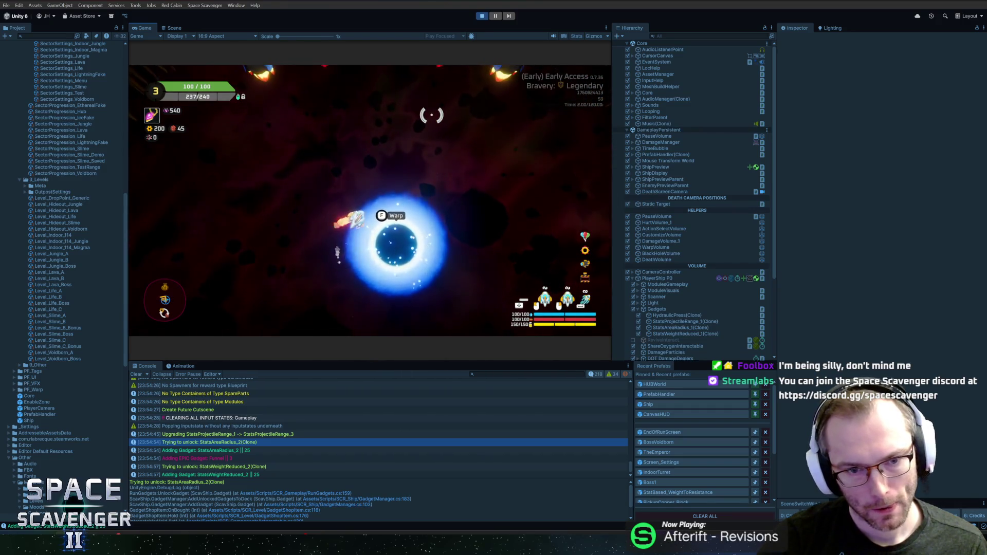
key("f")
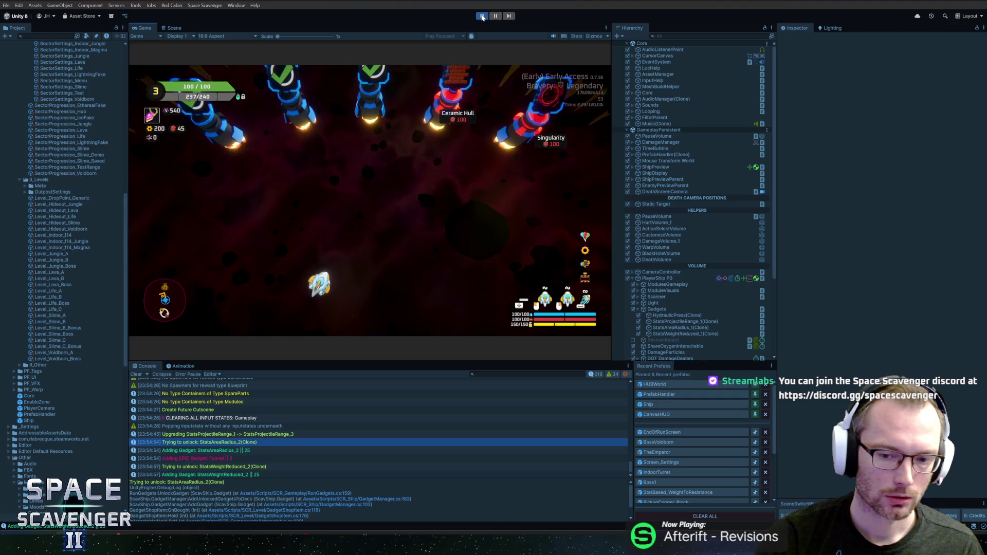
left_click(483, 17)
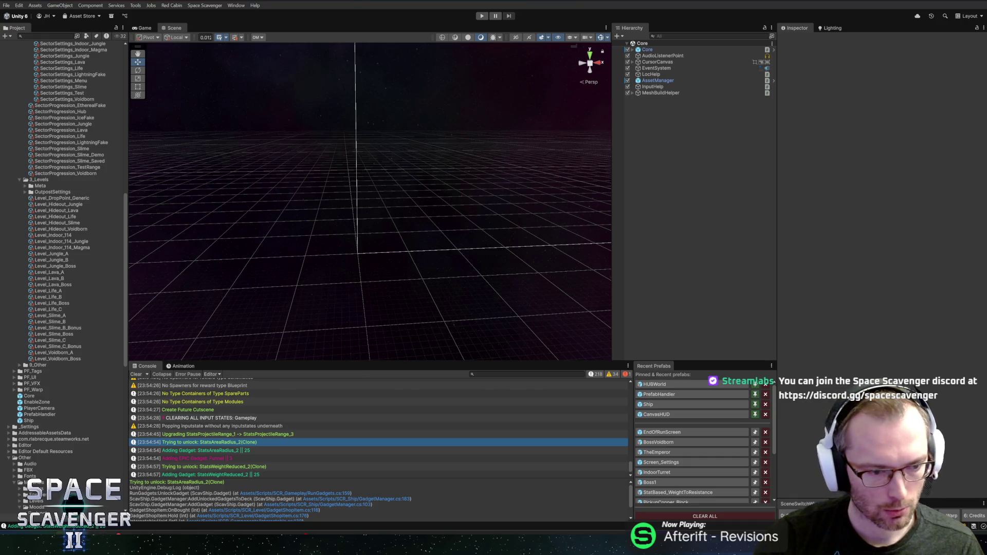
In Rider's Interactable.cs, delete the IsActive early-return guard from the Activate method
key("alt+Tab")
left_click(330, 234)
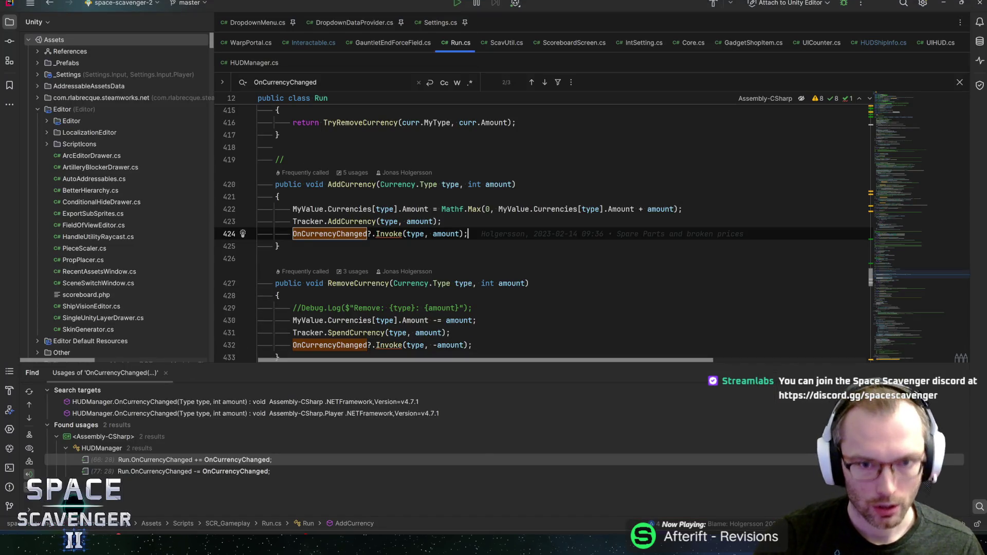
left_click(291, 40)
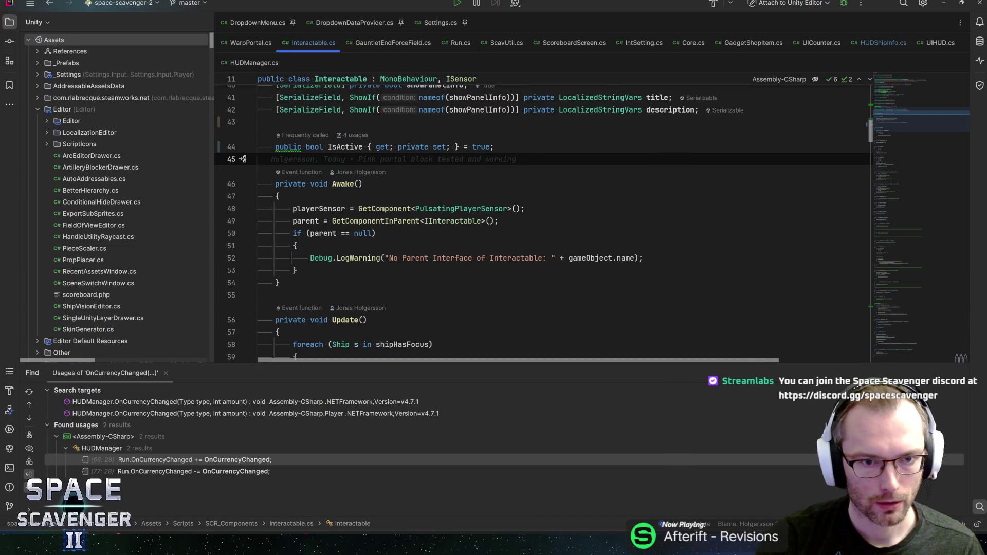
double_click(345, 147)
key("ctrl+f")
left_click(893, 163)
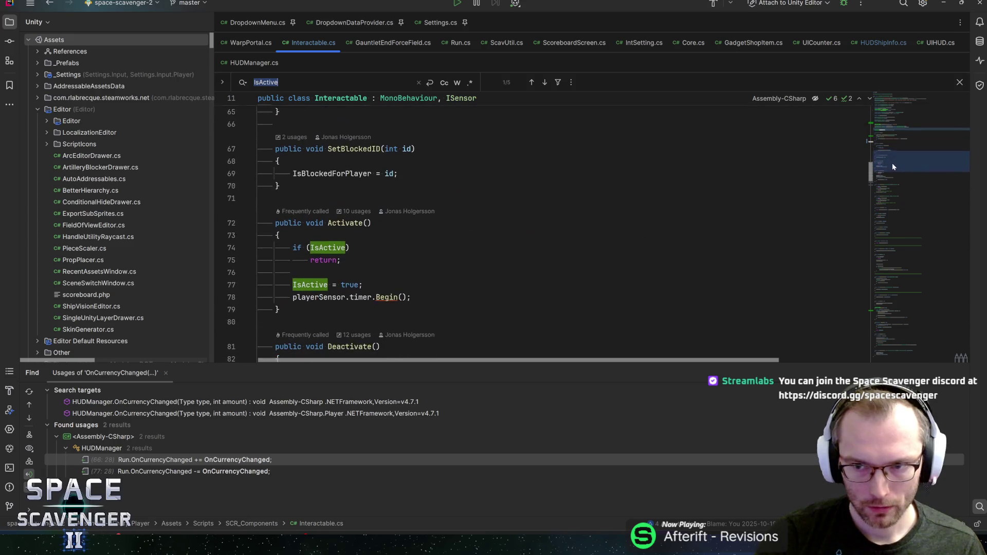
left_click(340, 256)
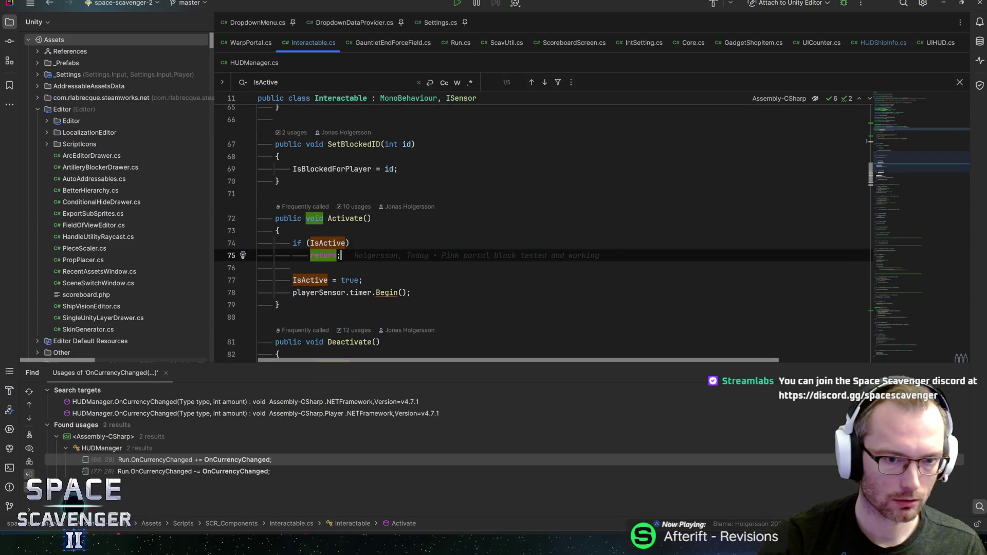
key("shift+Up")
key("shift+Up")
key("BackSpace")
key("Delete")
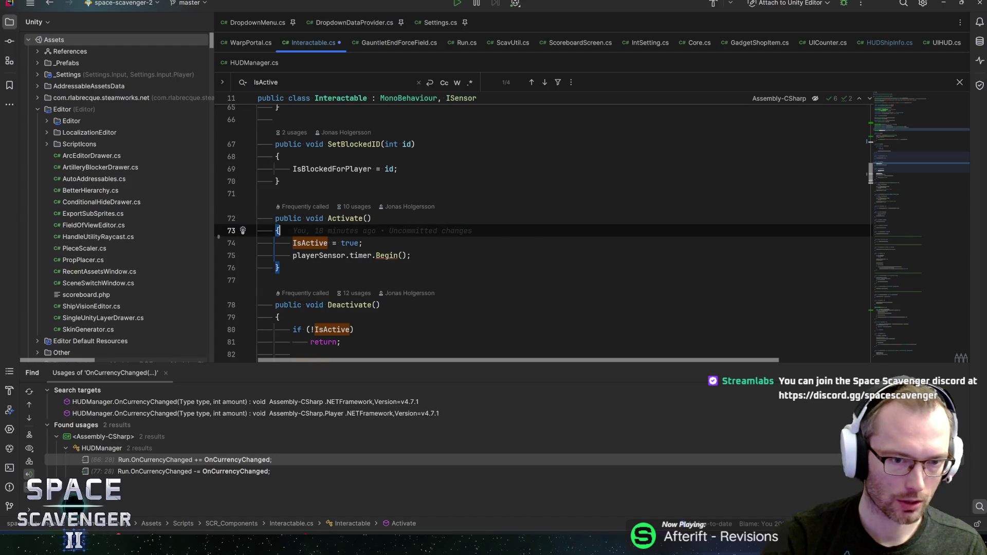
Delete the IsActive early-return guard from the Deactivate method as well
scroll(540, 231, "down", 2)
left_click(292, 280)
key("shift+Up")
key("shift+Up")
key("BackSpace")
key("Delete")
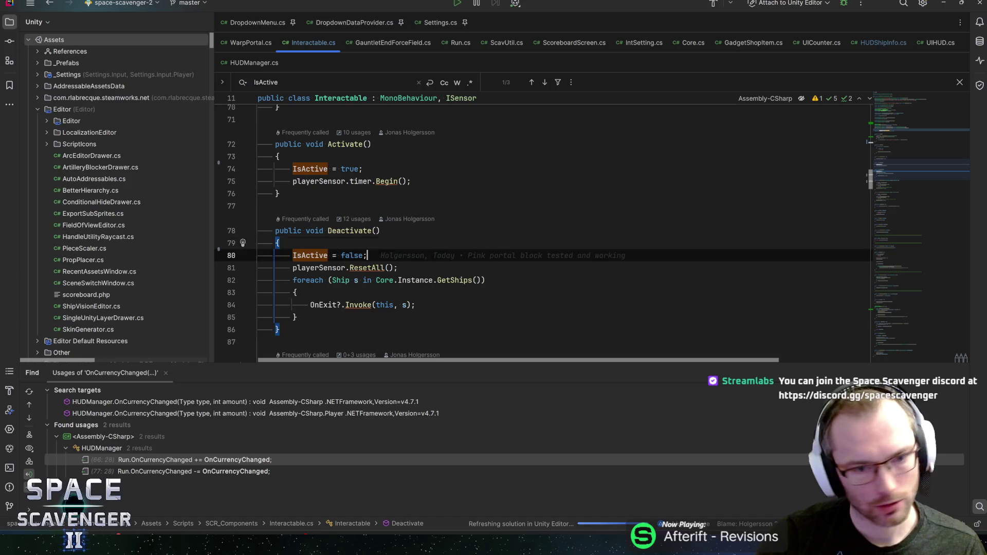
Find usages of Deactivate, then of Activate, and open the WarpPortal.cs call of Activate
left_click(353, 231)
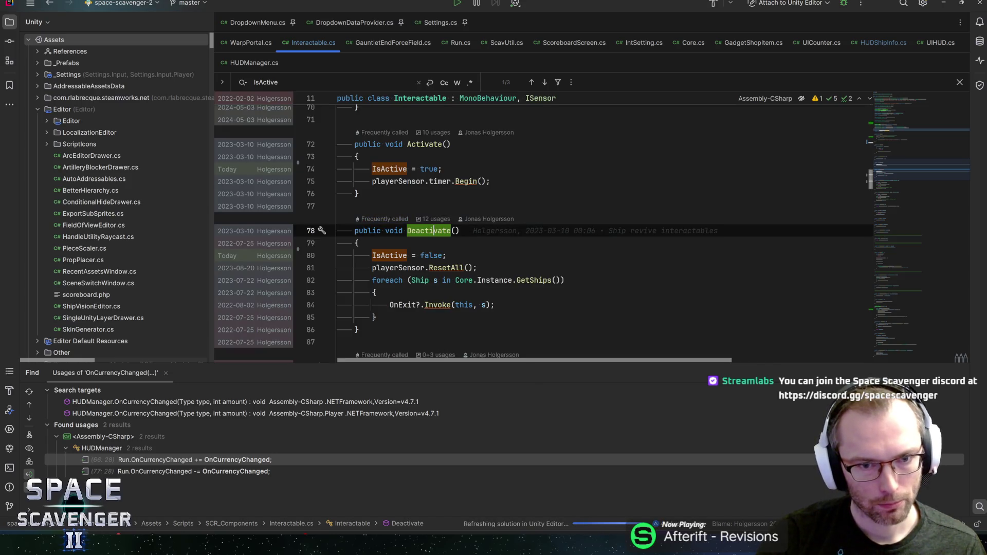
key("shift+F12")
key("Escape")
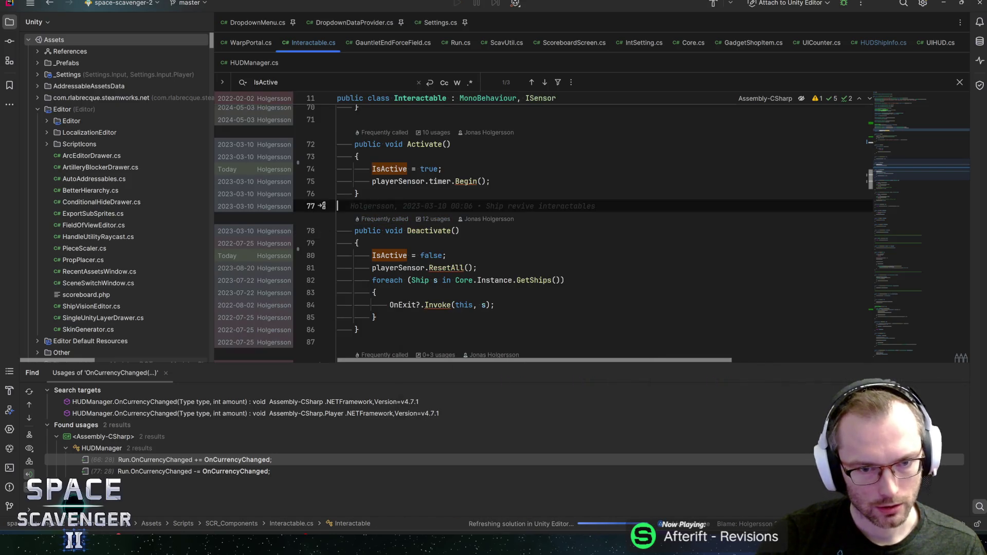
left_click(333, 145)
key("alt+F7")
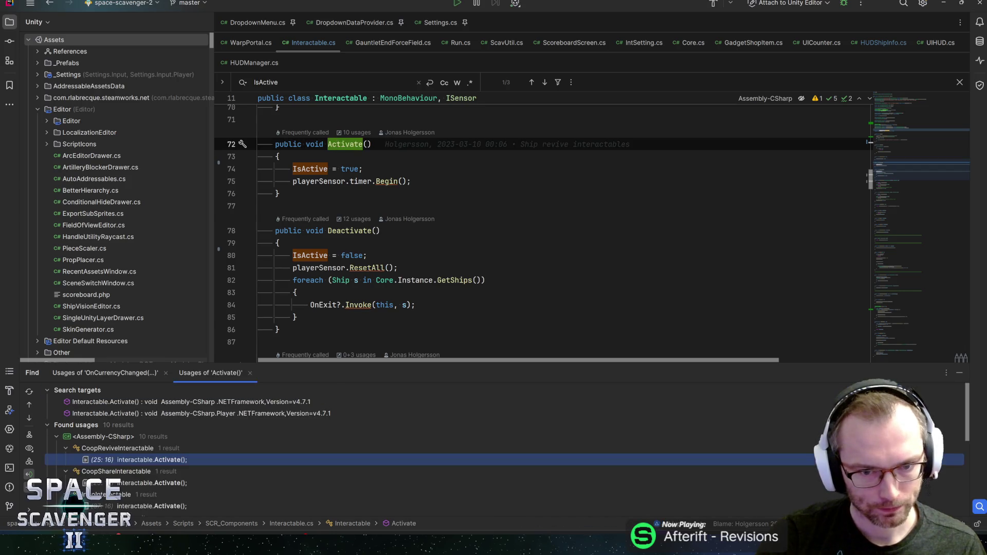
scroll(179, 447, "down", 5)
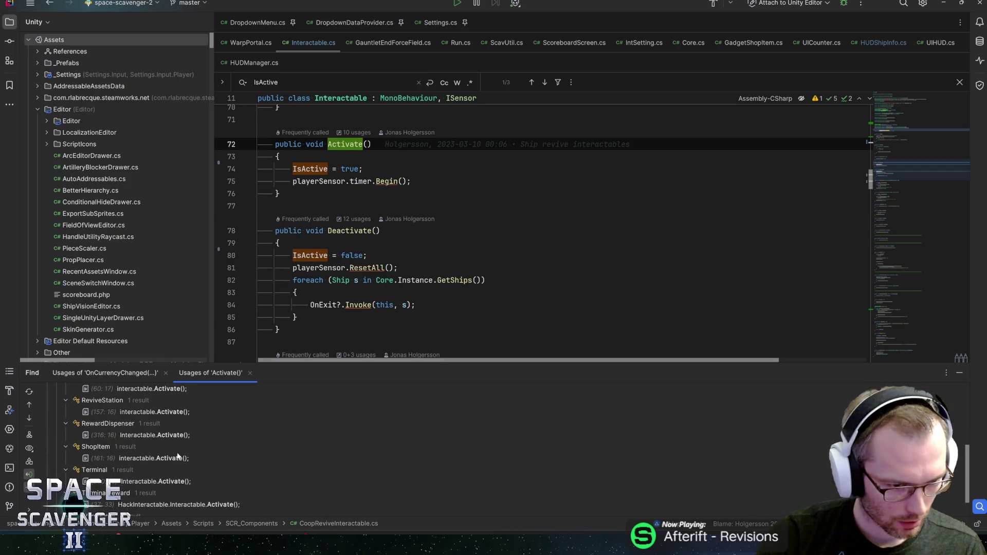
double_click(154, 497)
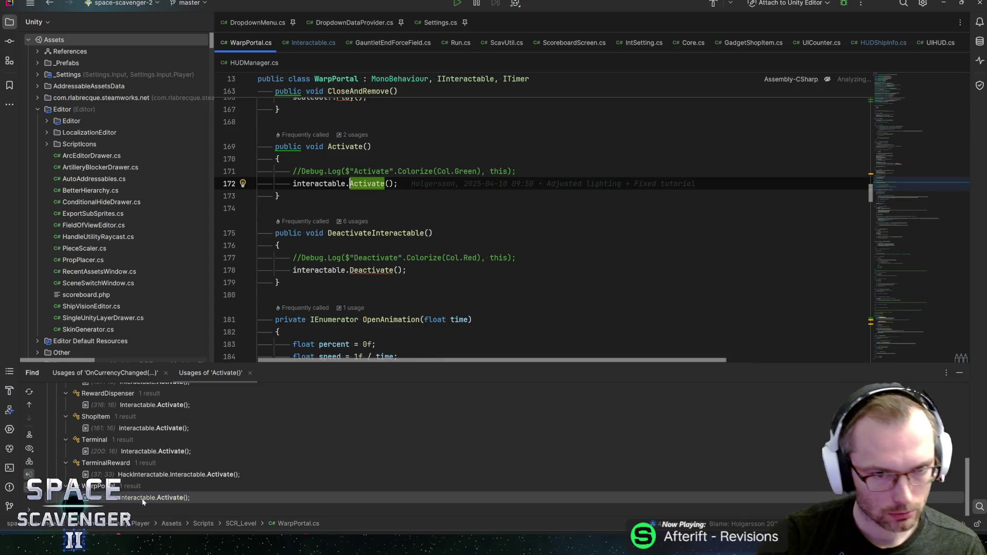
key("Return")
type("if (in")
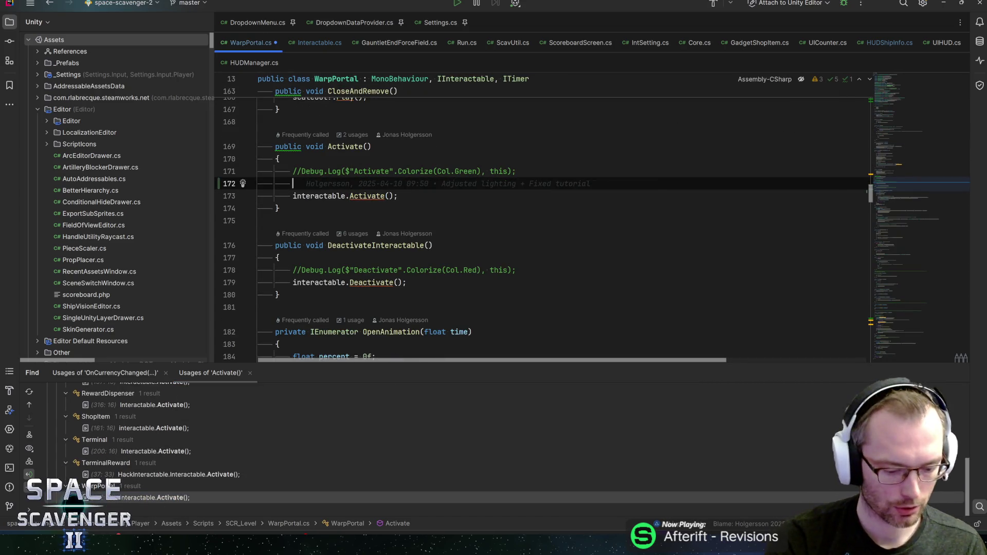
type("teractable.")
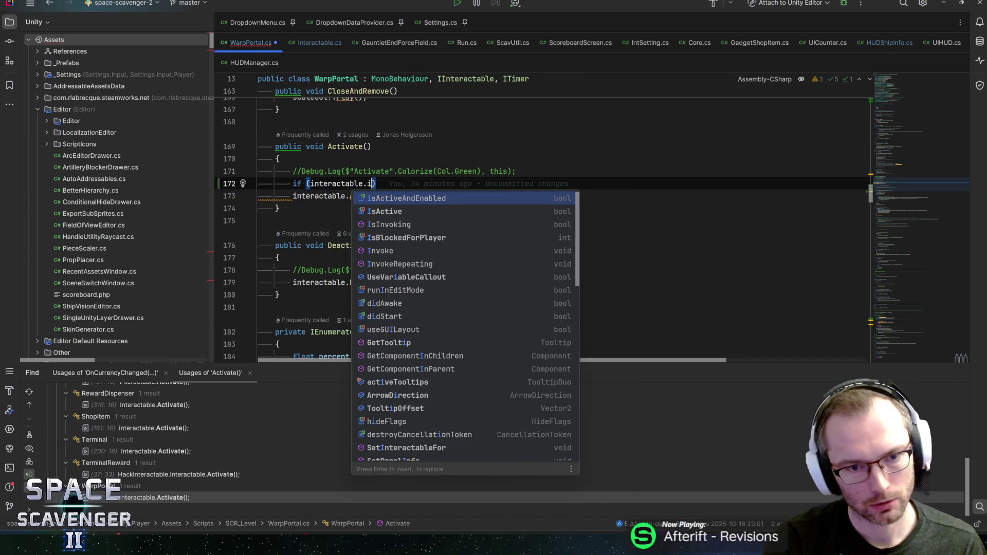
type("isa")
key("Down")
key("Return")
key("End")
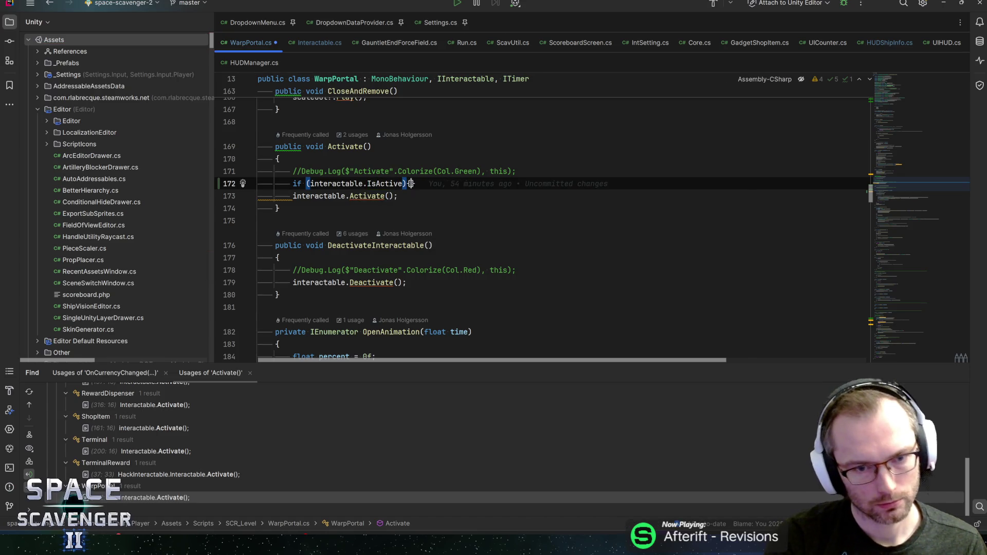
key("Return")
type("{")
key("Return")
key("Down")
key("Down")
key("alt+shift+Up")
key("alt+shift+Up")
key("Tab")
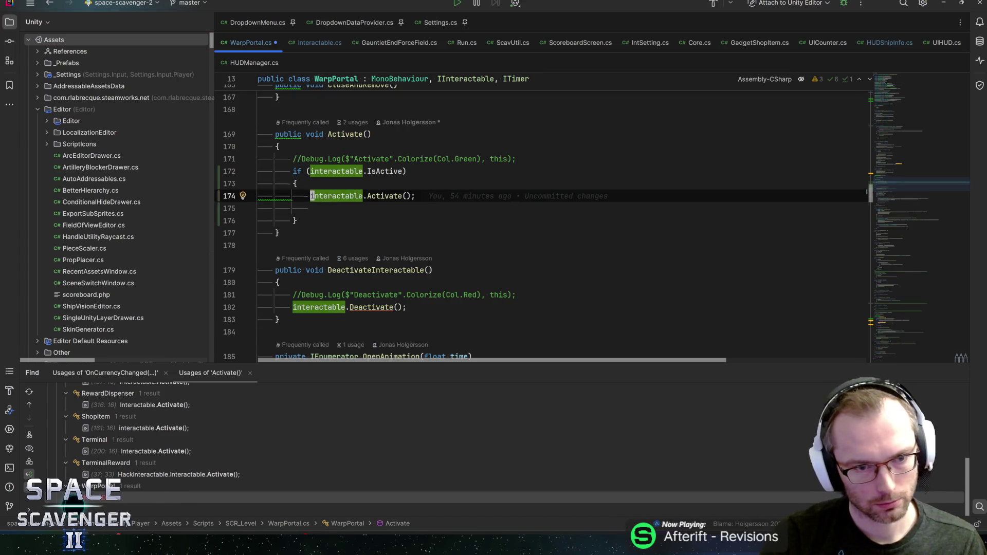
key("Down")
key("BackSpace")
key("Up")
key("Up")
key("Home")
key("Right")
key("Right")
key("Right")
type("!")
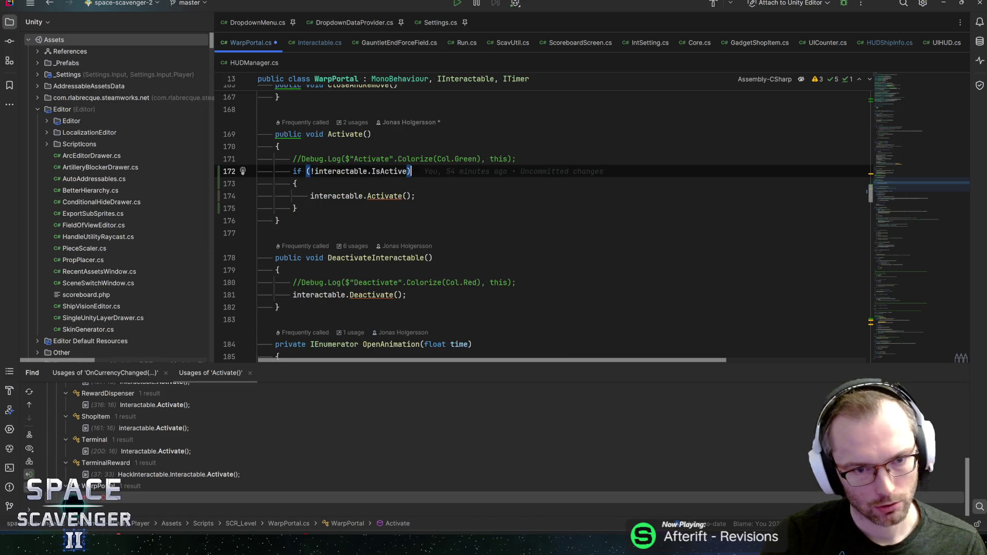
key("Down")
key("Down")
key("Down")
key("Down")
key("Down")
key("Down")
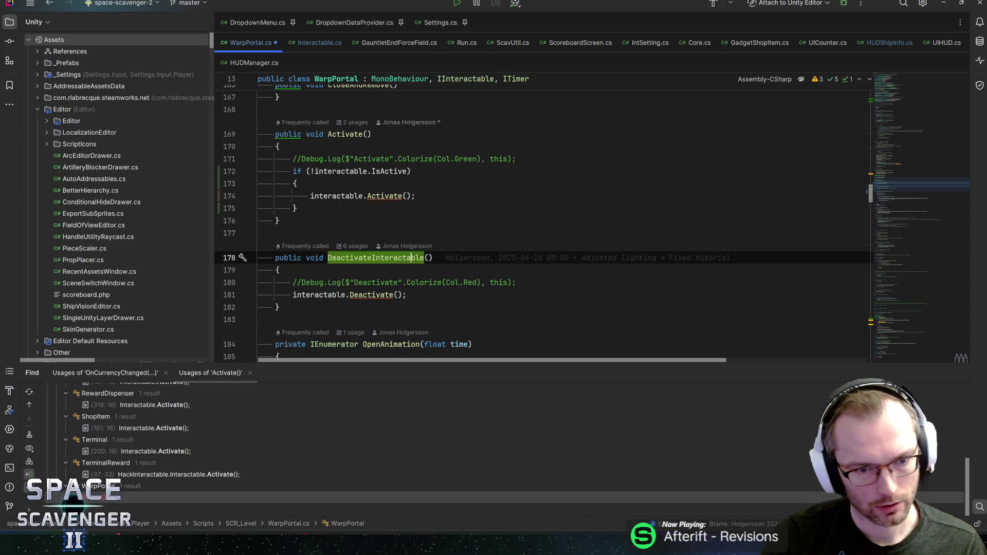
key("End")
key("Return")
type("if (inte")
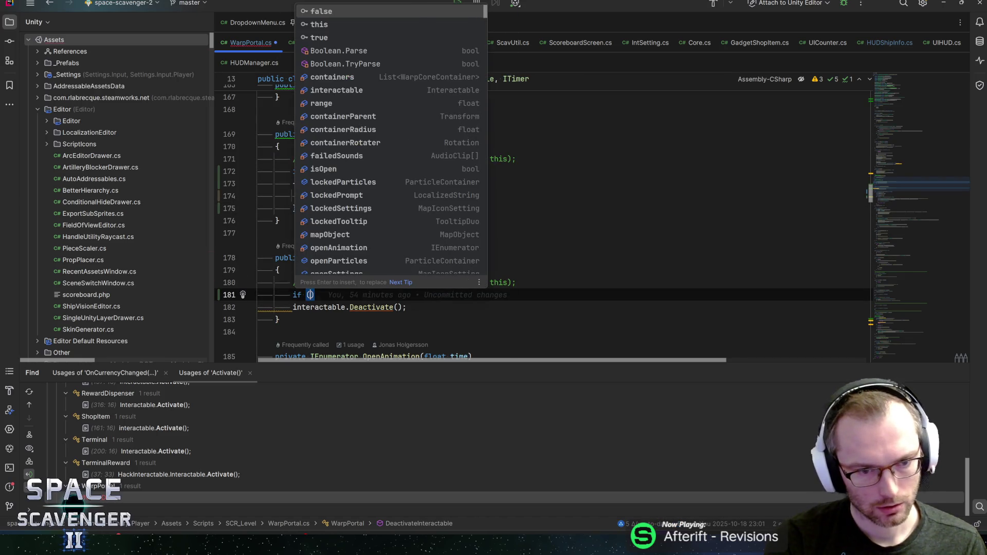
type("rac")
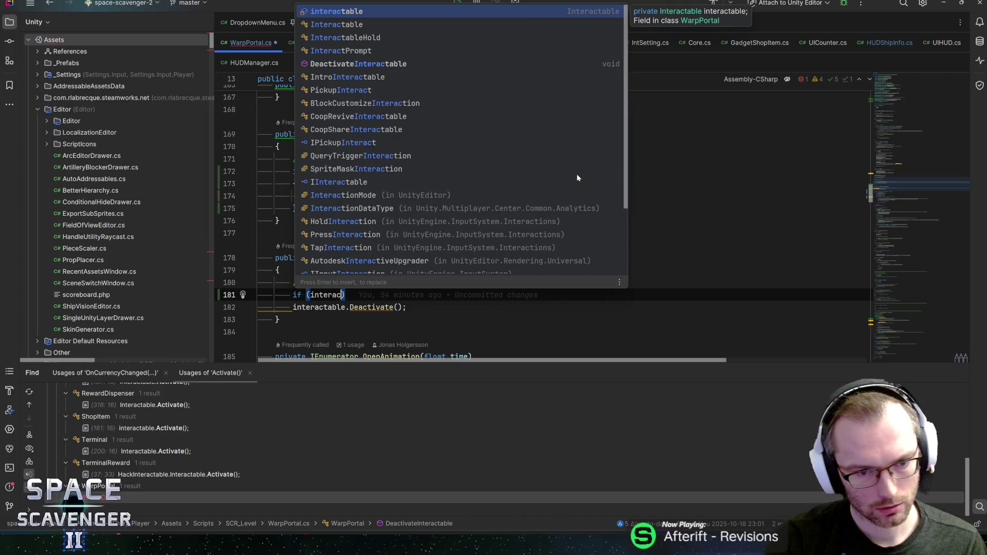
key("ctrl+BackSpace")
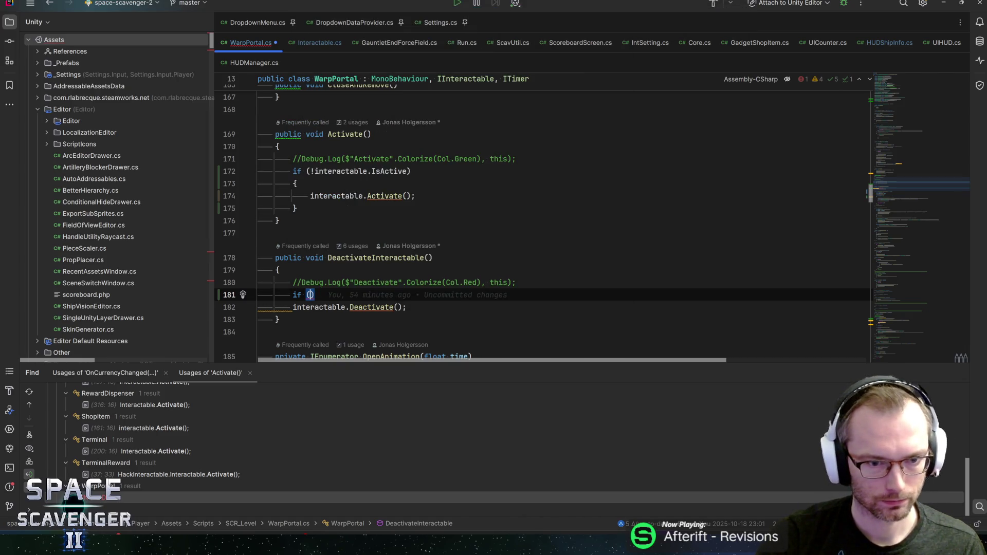
key("ctrl+z")
key("ctrl+z")
key("ctrl+z")
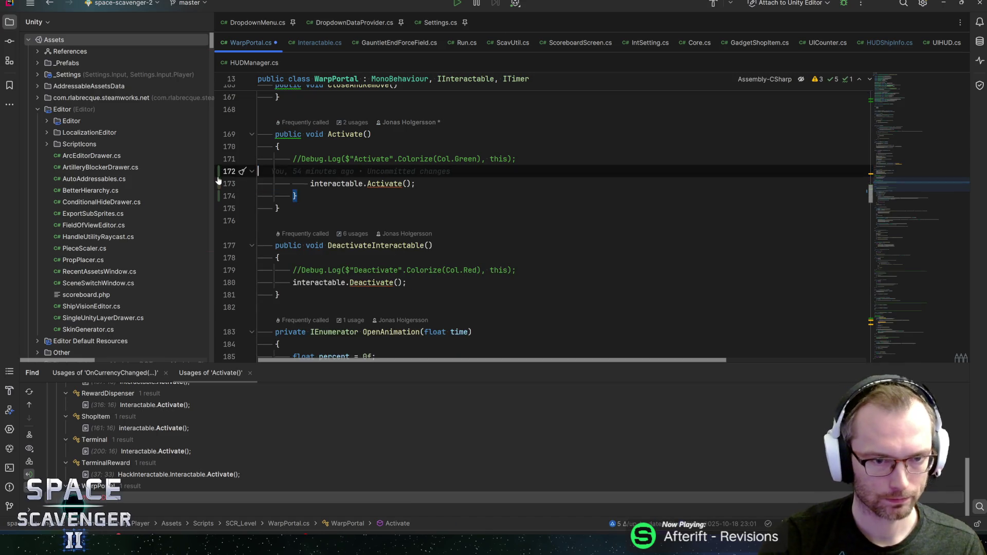
key("ctrl+z")
key("ctrl+z")
key("ctrl+z")
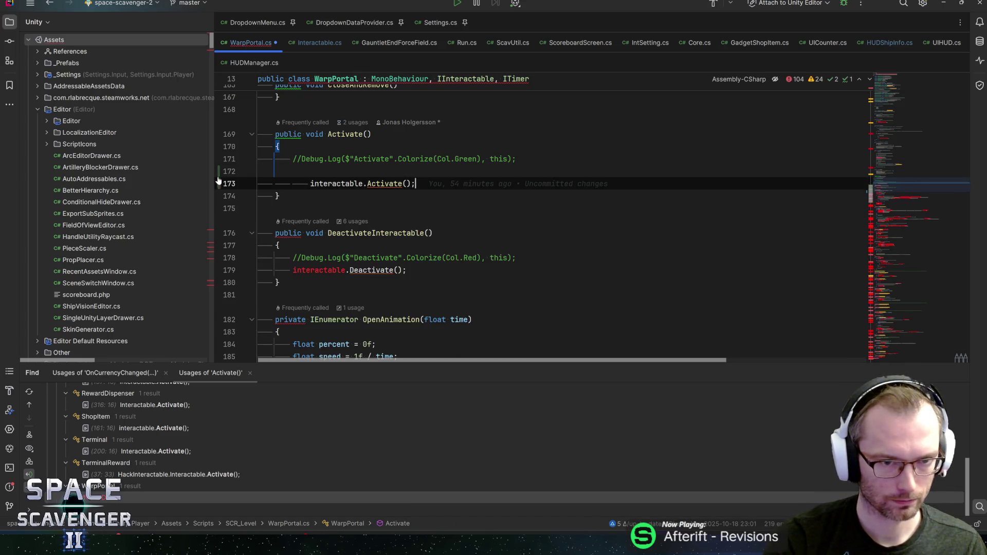
key("ctrl+z")
key("ctrl+z")
key("ctrl+z")
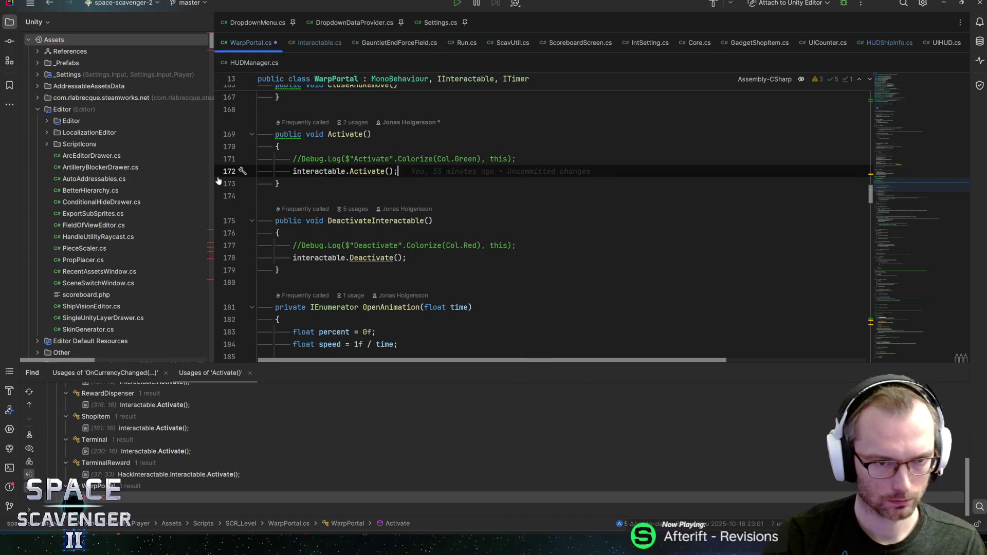
left_click(907, 147)
Add an if (interactable.IsActive) line above the pink portal's Activate call in Update
left_click_drag(908, 144, 913, 128)
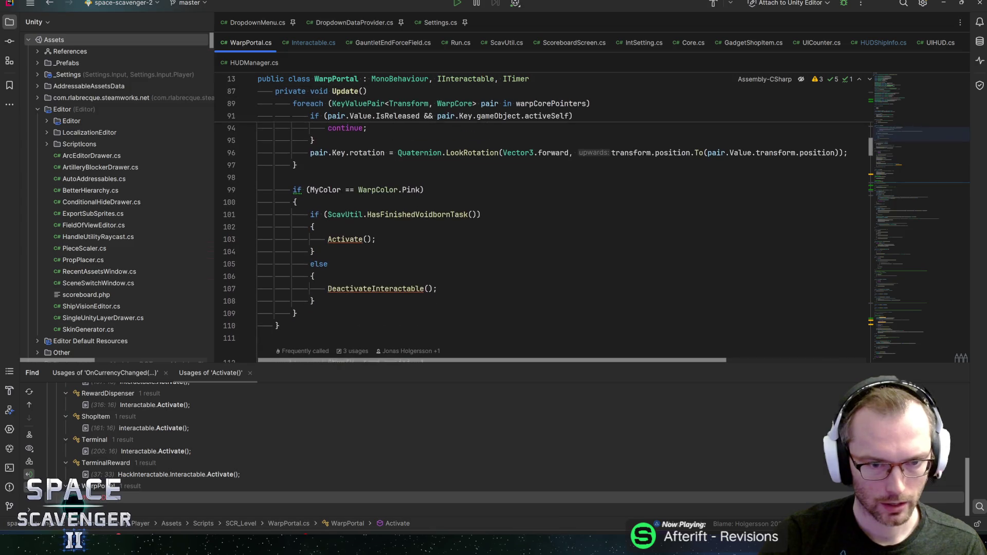
left_click(313, 225)
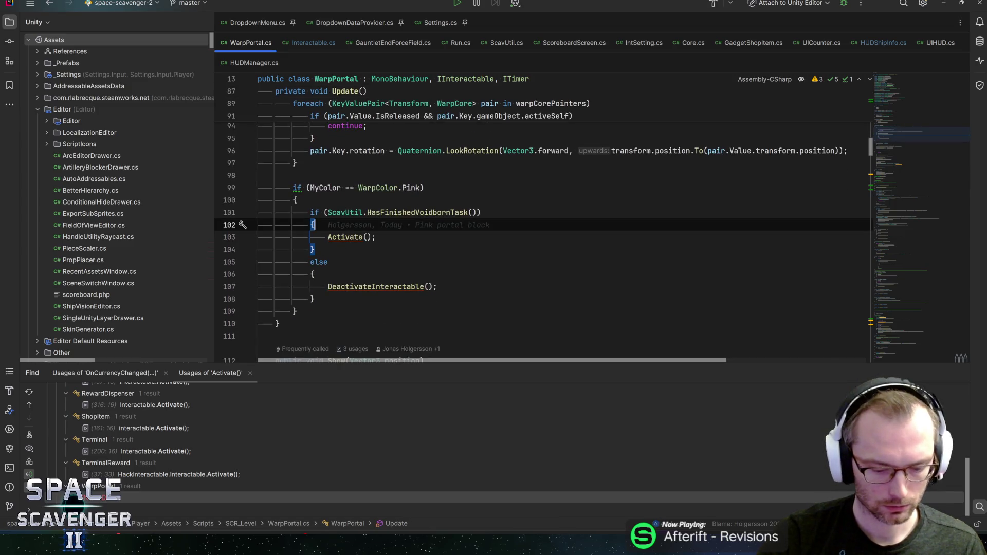
key("Return")
type("if (intera")
key("Return")
type(".isac)")
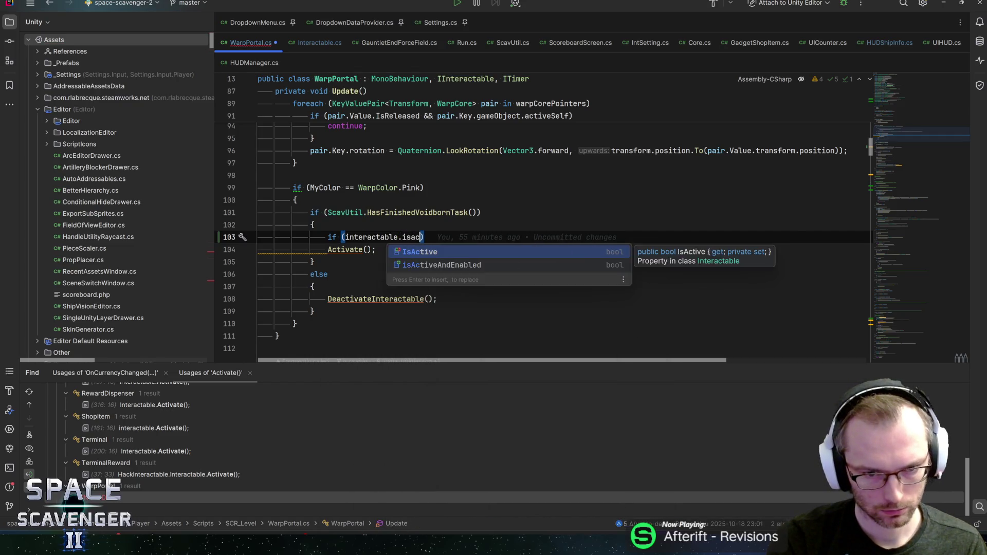
key("Return")
Negate the condition to !interactable.IsActive and wrap Activate() inside its braces
left_click(343, 237)
type("!")
key("End")
type("{")
key("Return")
key("Delete")
key("Down")
key("ctrl+shift+Up")
Change the else branch to else if (interactable.IsActive)
key("Down")
key("Down")
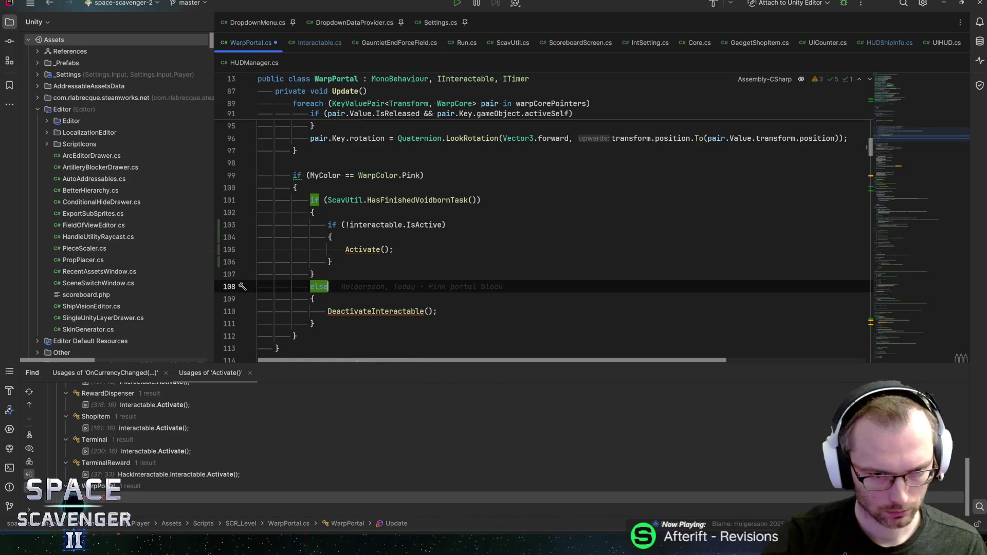
key("Down")
key("Up")
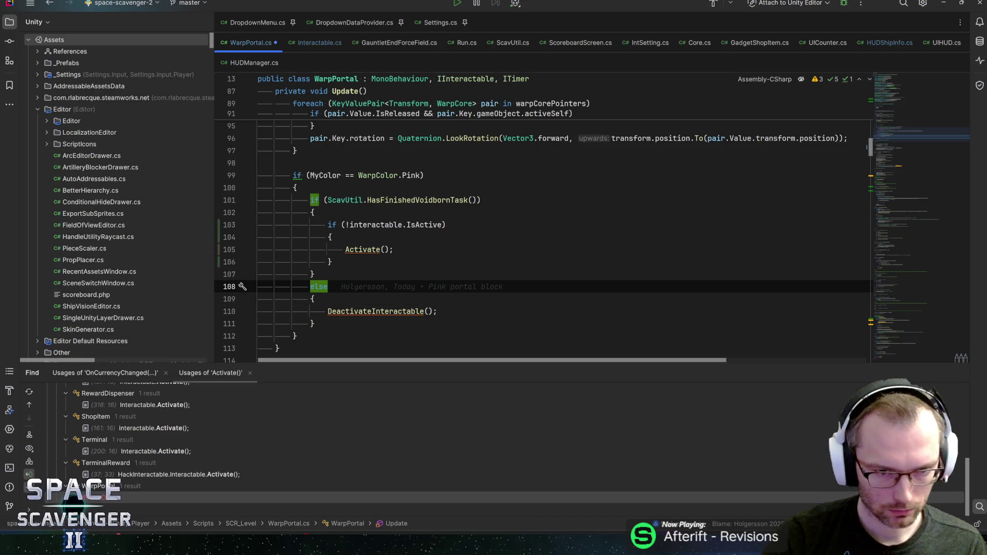
type(" if (")
type("interactable.isac")
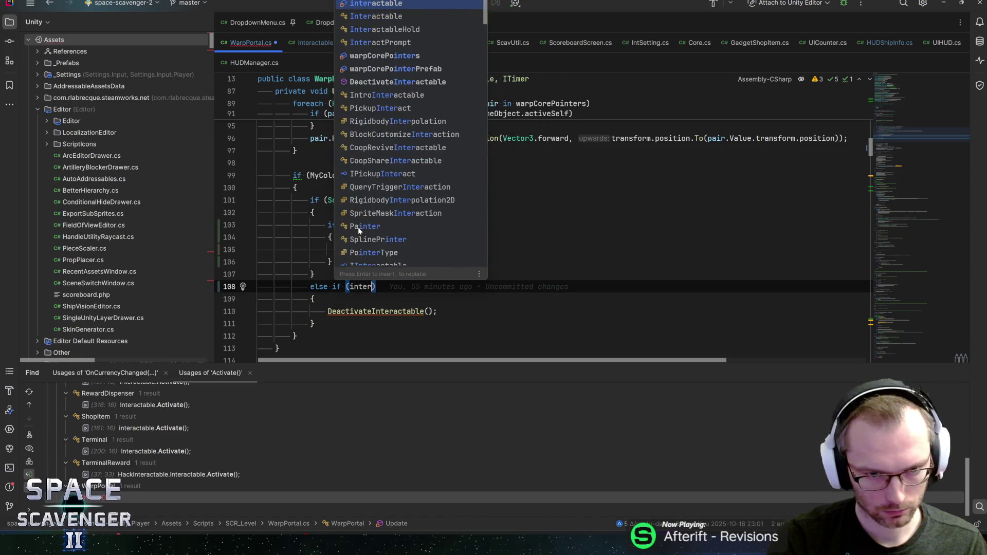
key("Return")
key("End")
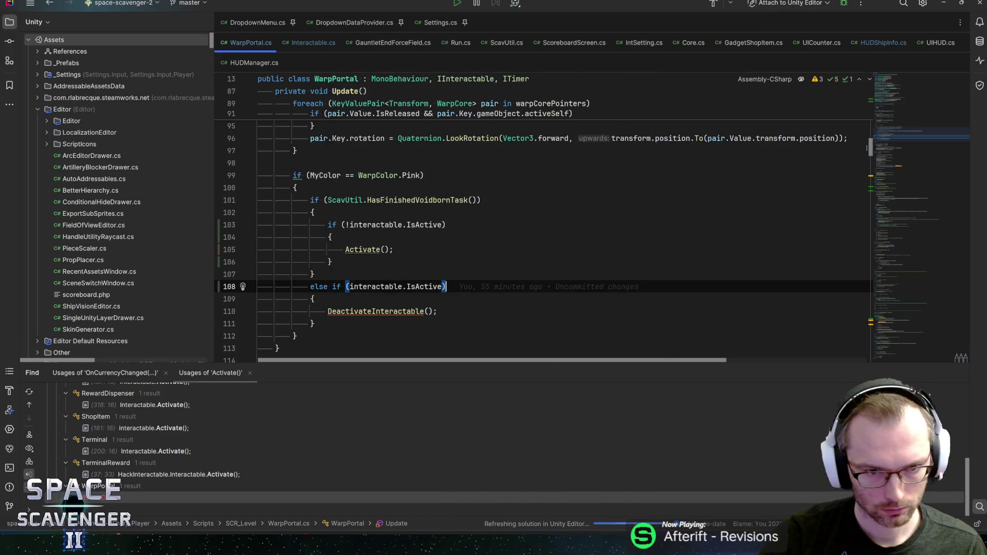
Review the new braces and conditions, then begin a '// Quick fix to disable the voidborn portal' comment after the pink check
left_click_drag(342, 225, 443, 225)
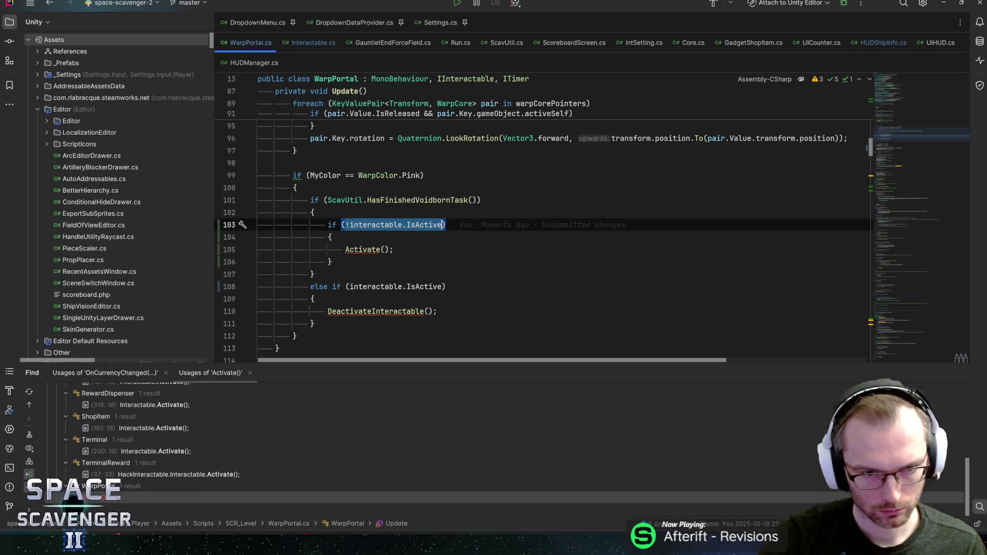
left_click(393, 249)
left_click(331, 261)
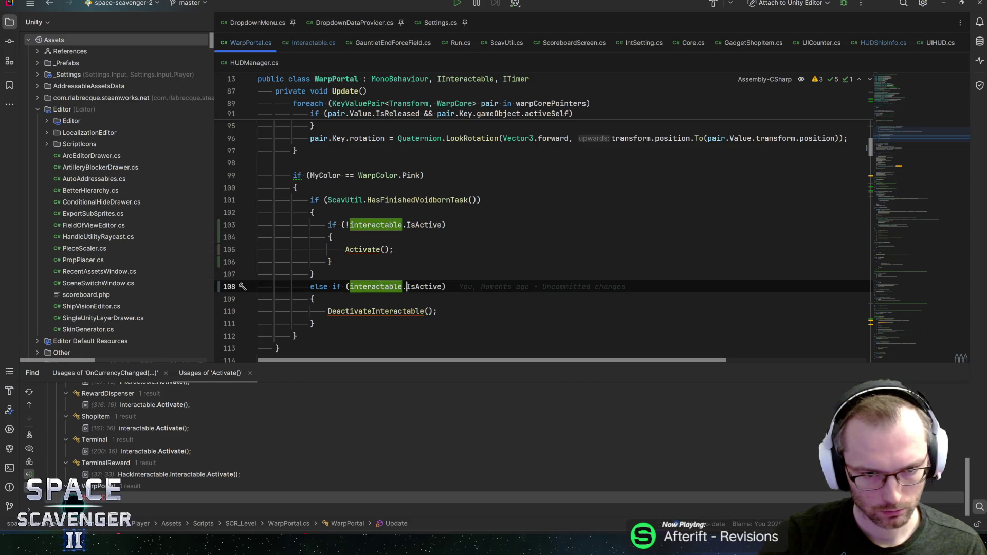
left_click(315, 299)
left_click(370, 225)
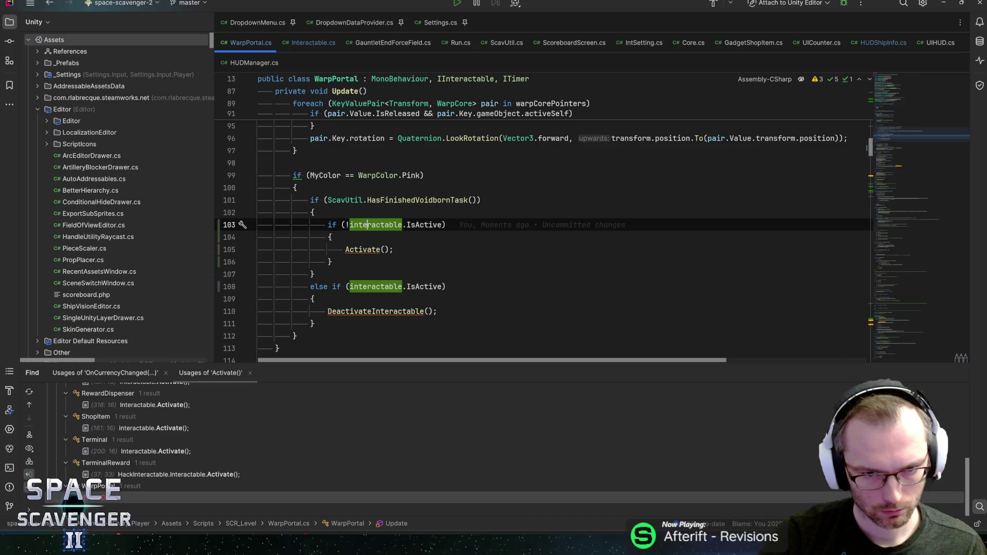
left_click(394, 249)
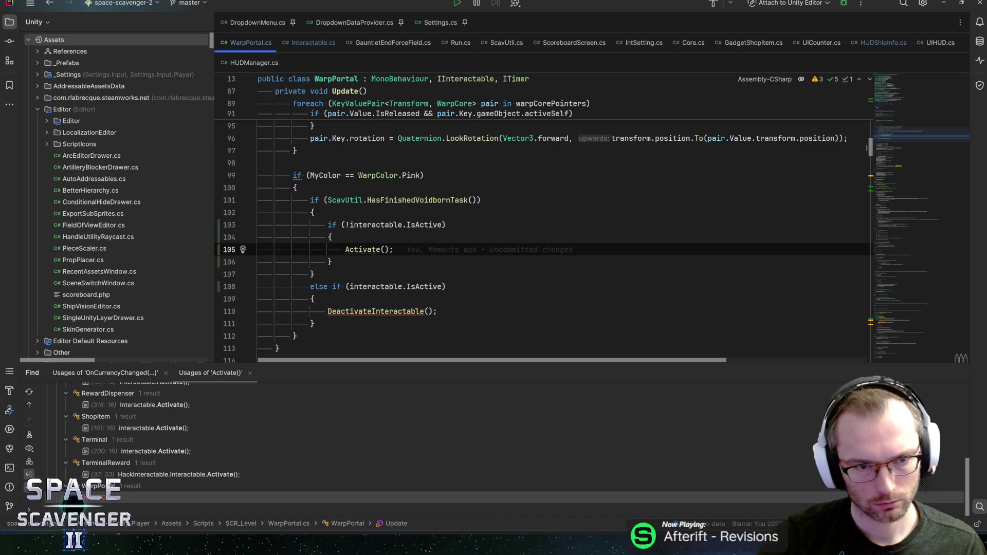
left_click(425, 175)
type("// Qu")
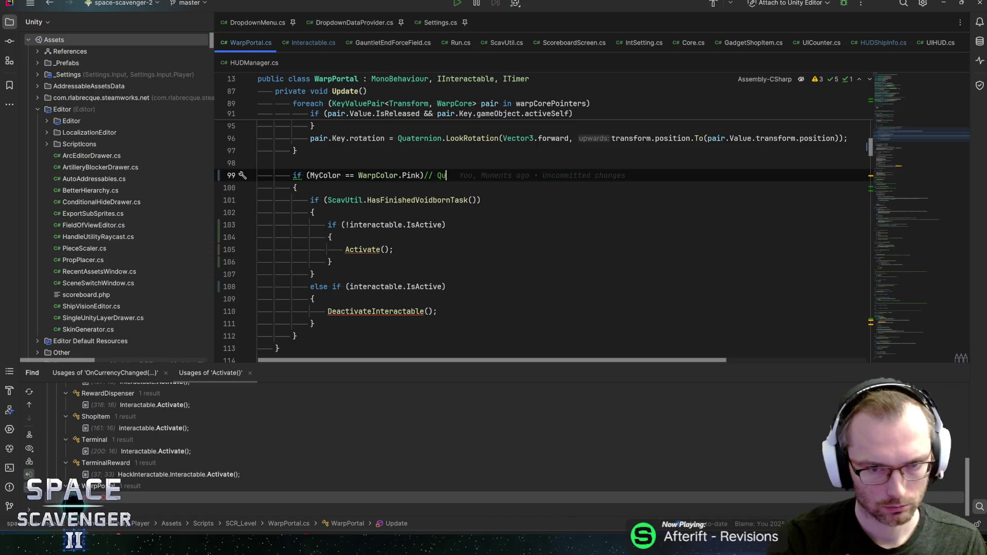
type("ick fix to disable the voidborn portal when it's locked behind barrier/")
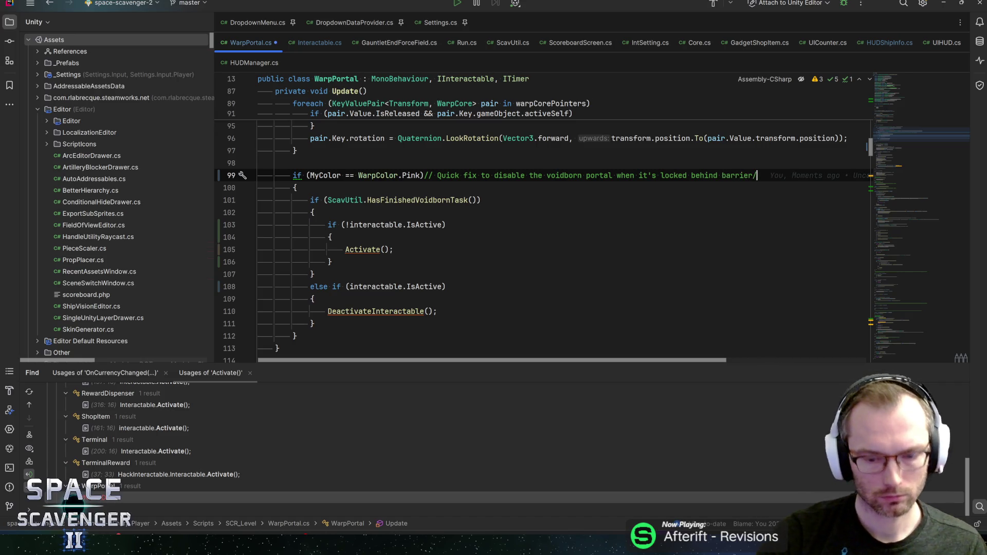
Switch from Rider back to the Unity Editor to let it reload the edited WarpPortal.cs
key("alt+Tab")
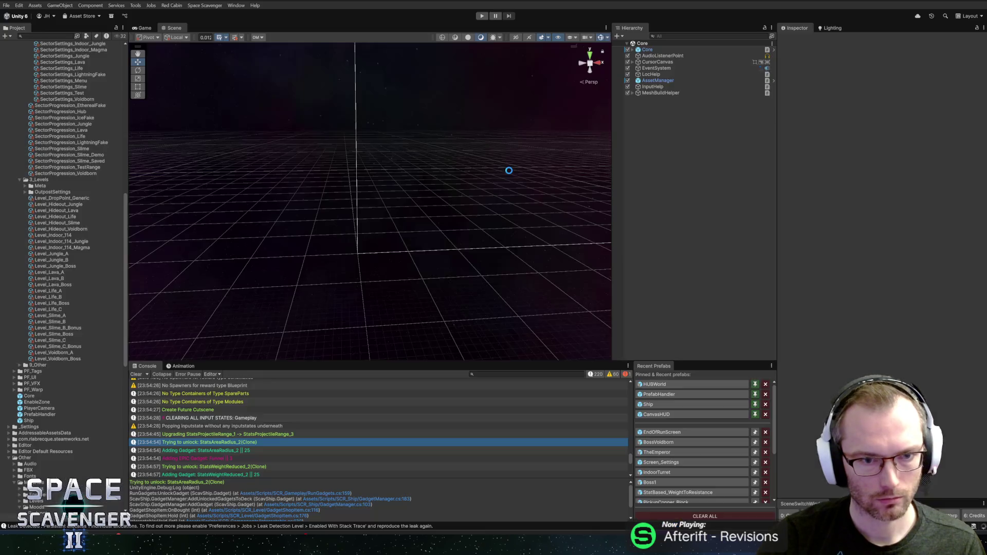
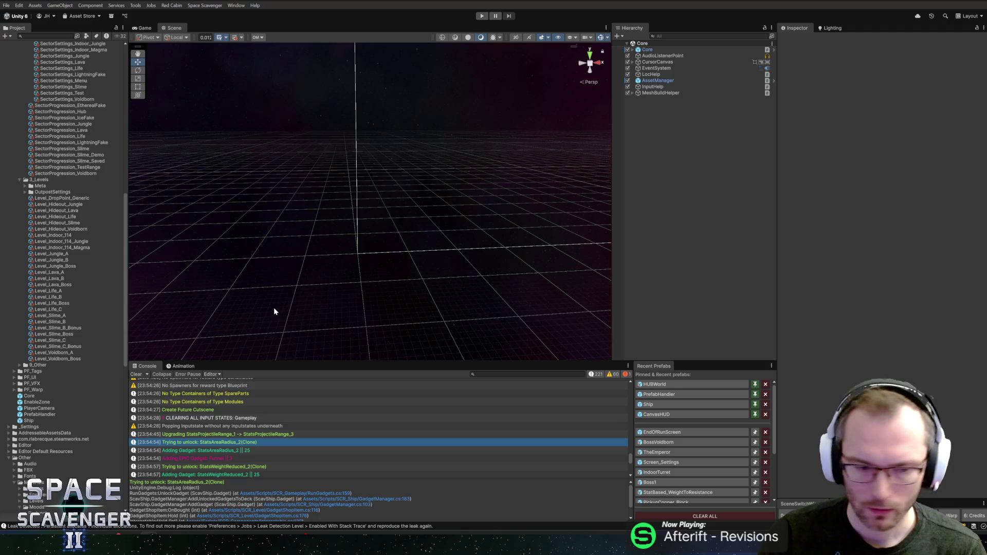
Compare the Adding Gadget and Trying to unlock stack traces, then view Interactable.cs's Activate method in Rider
left_click(260, 451)
left_click(264, 445)
left_click(265, 449)
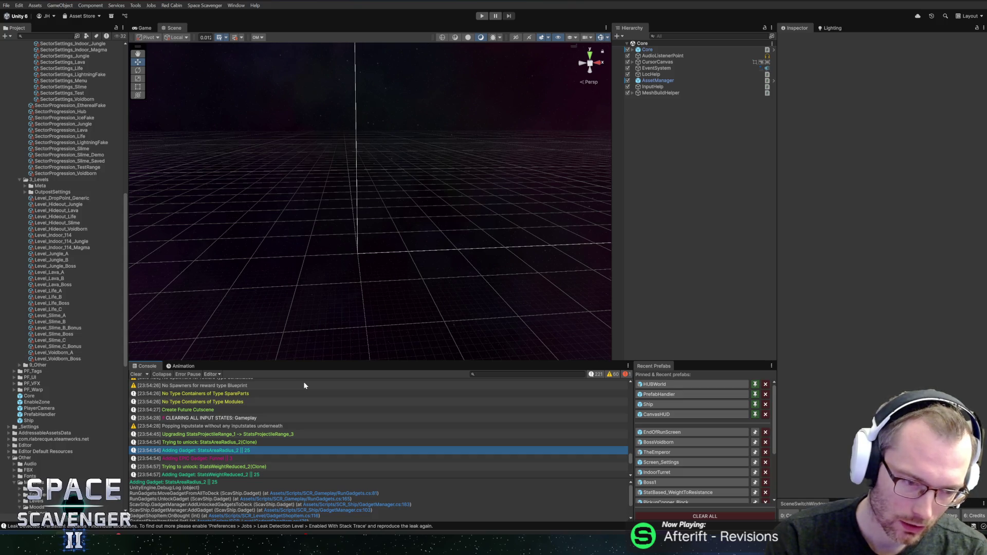
key("alt+Tab")
key("alt+Tab")
key("alt+Tab")
left_click(311, 42)
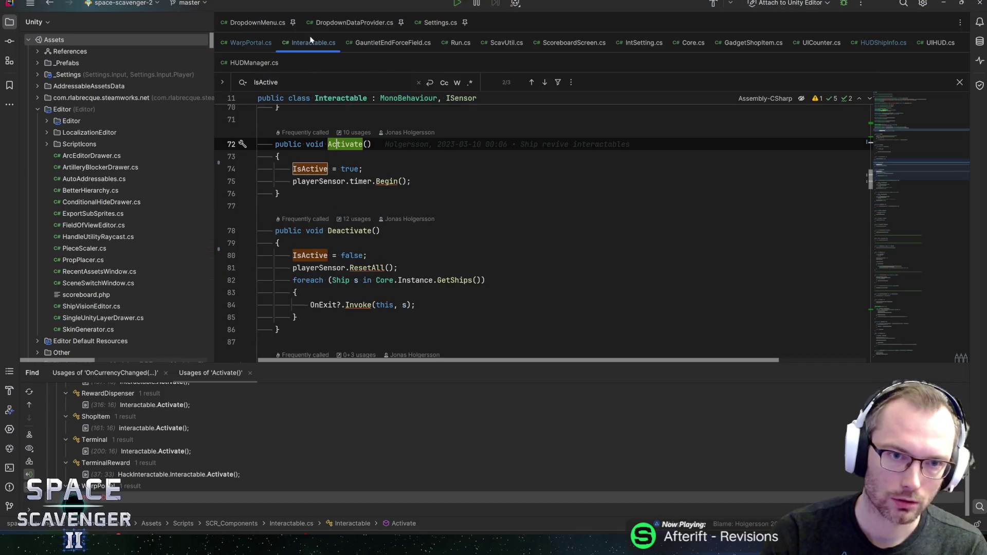
Open HUDShipInfo.cs and follow OnCurrencyChanged callers through UIHUD up to HUDManager
left_click(882, 42)
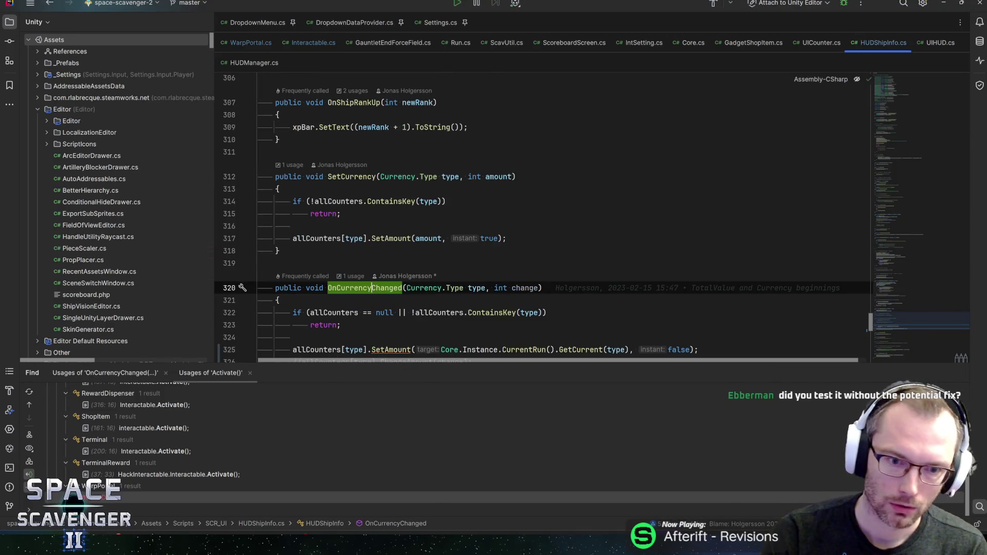
scroll(360, 268, "down", 1)
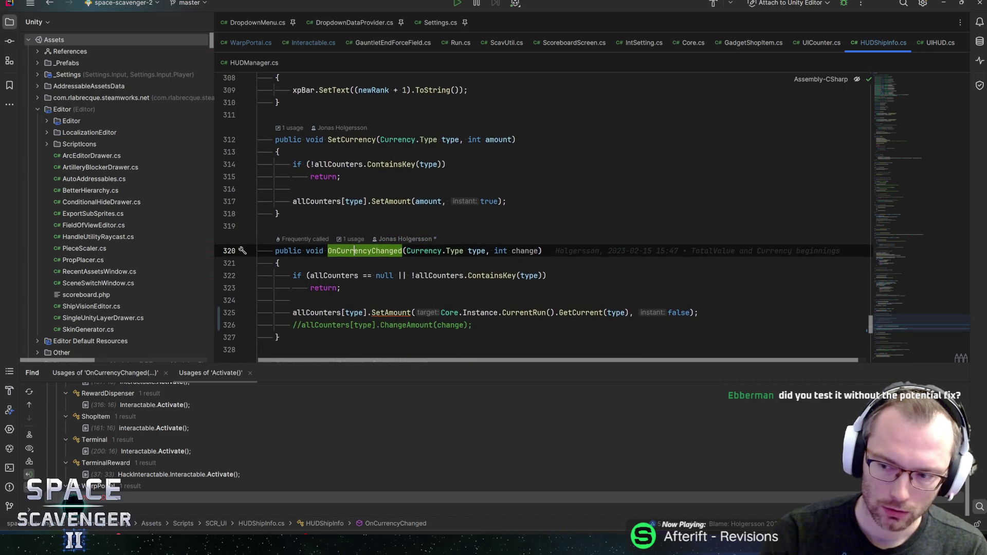
mouse_move(434, 276)
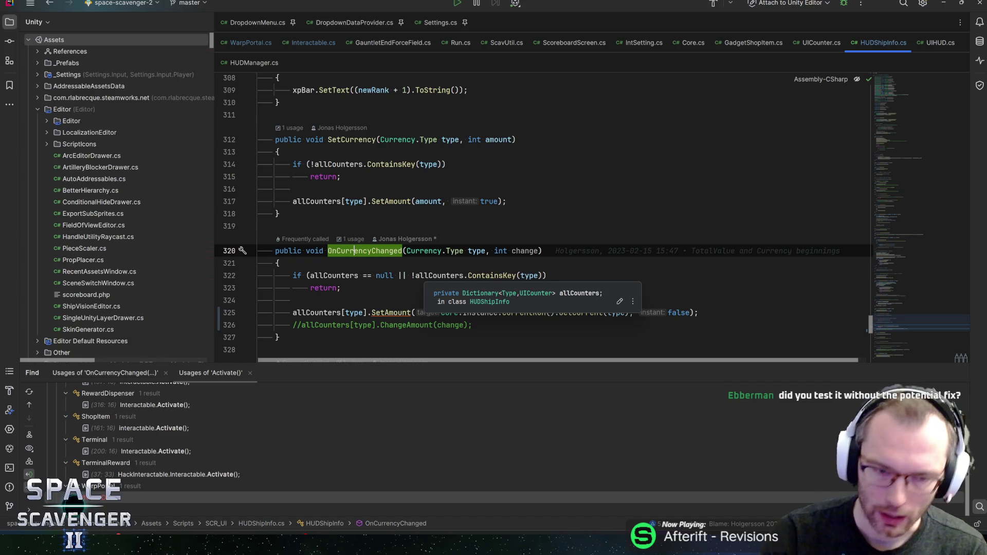
key("ctrl+b")
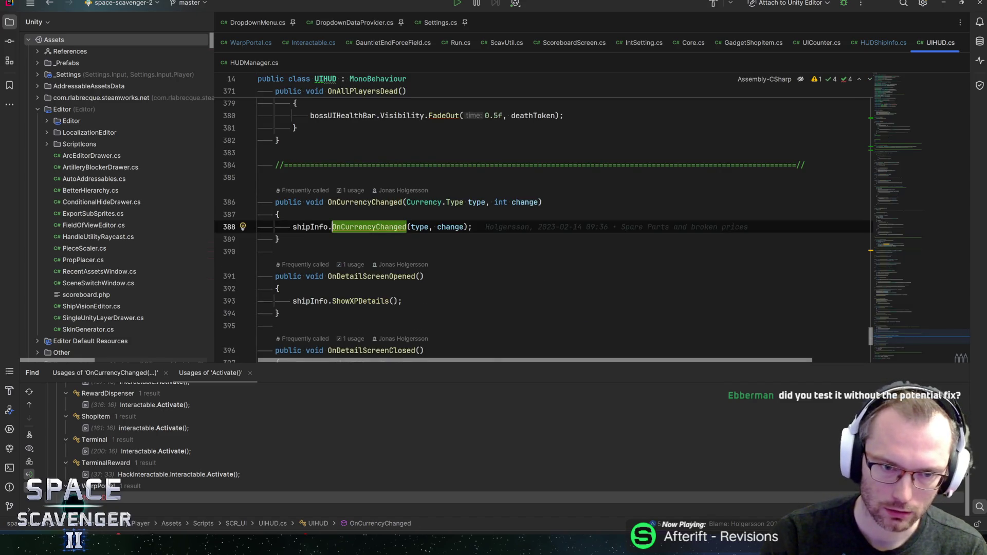
key("Up")
key("Up")
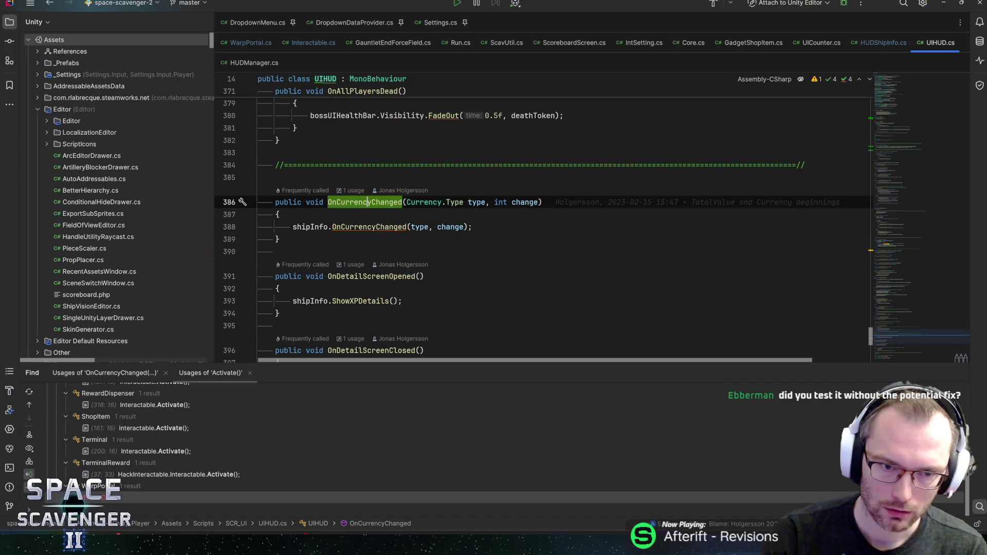
key("ctrl+b")
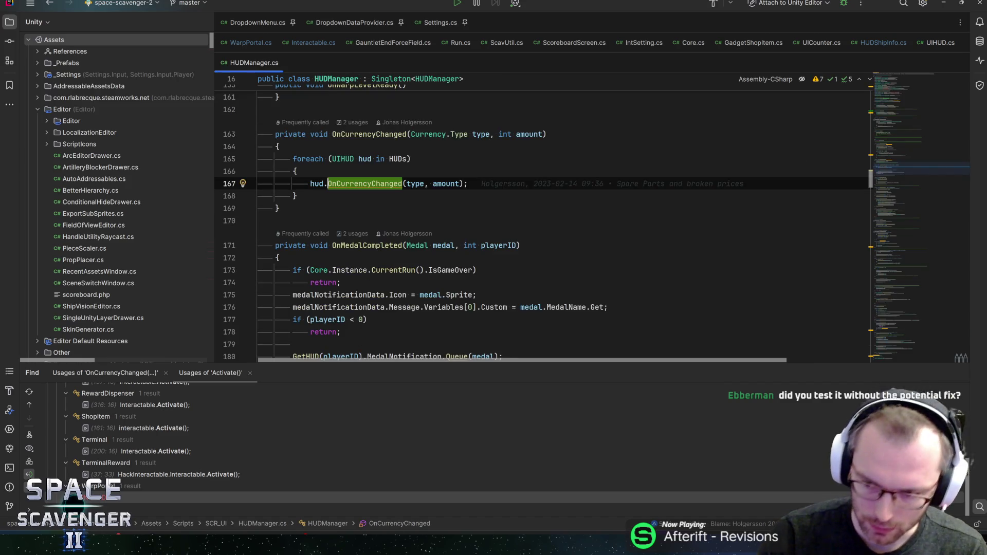
Go to HUDManager's OnCurrencyChanged declaration and list all its usages
mouse_move(365, 184)
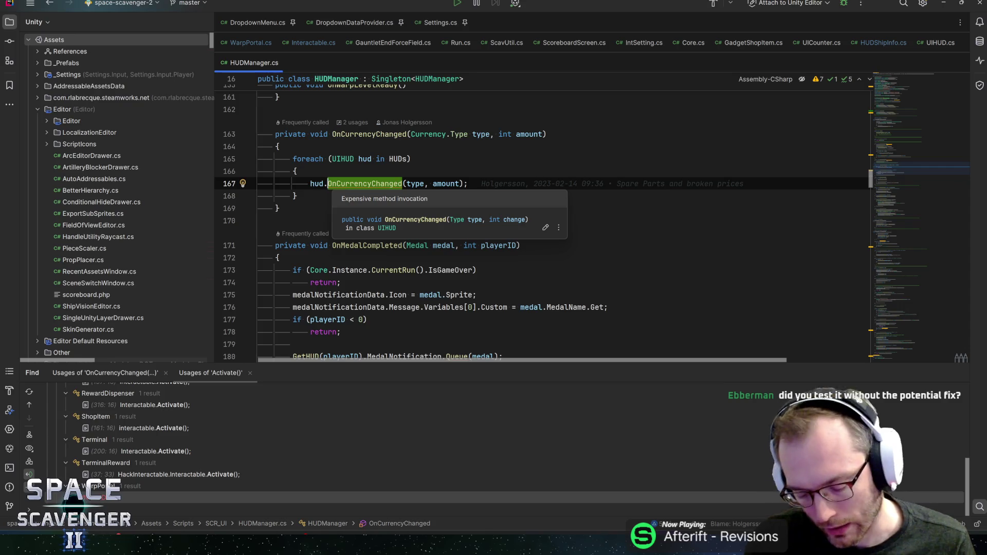
key("Escape")
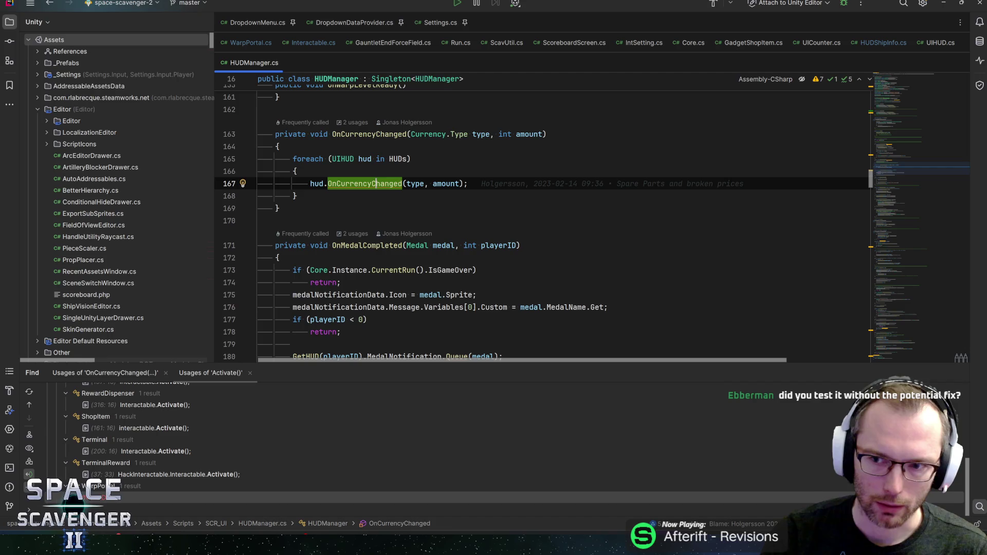
scroll(544, 224, "up", 2)
left_click(367, 209)
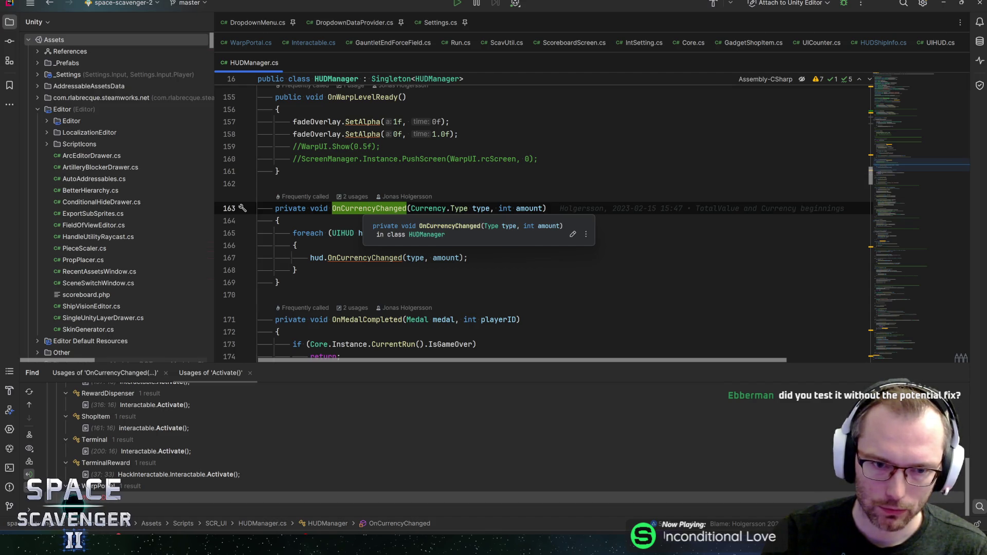
left_click(372, 208)
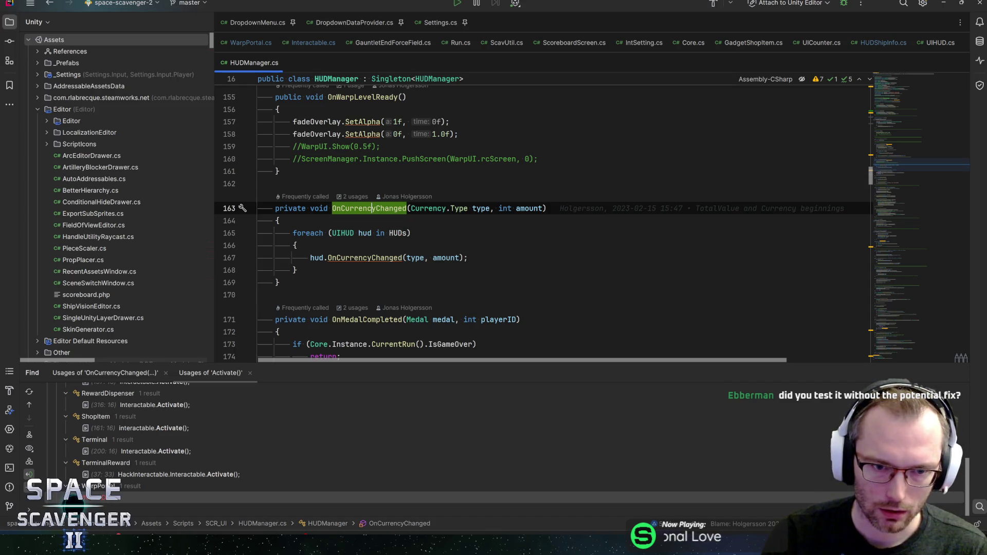
key("alt+F7")
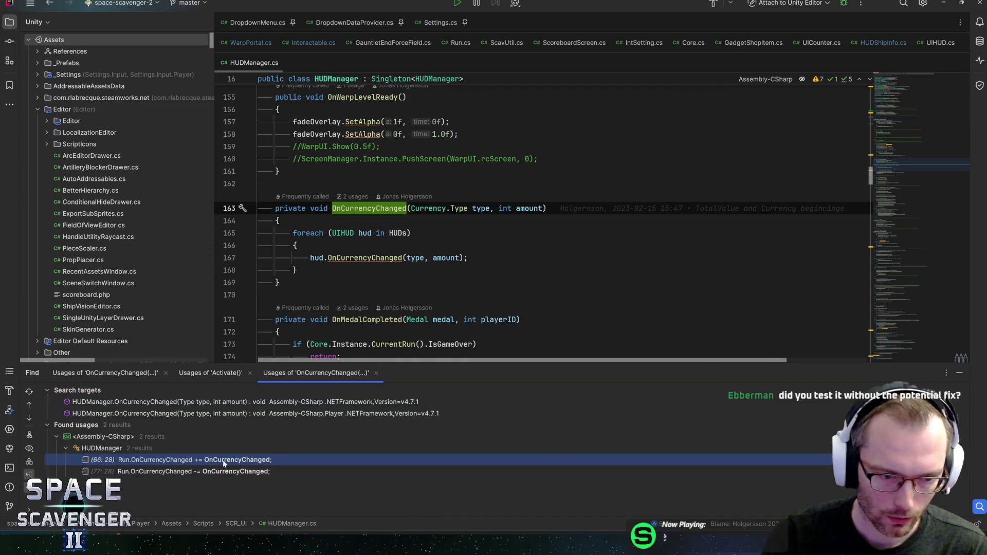
Follow HUDManager's += subscription to the Run.OnCurrencyChanged event declaration
double_click(223, 461)
left_click(371, 184)
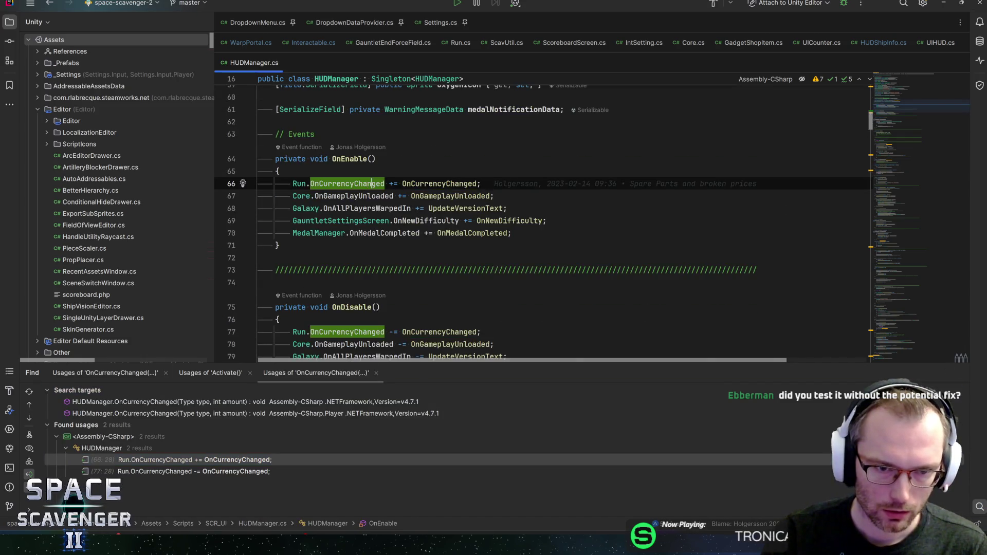
key("ctrl+b")
Step through Run.cs's OnCurrencyChanged occurrences, including where AddCurrency raises it, then return to Unity
key("ctrl+f")
key("Return")
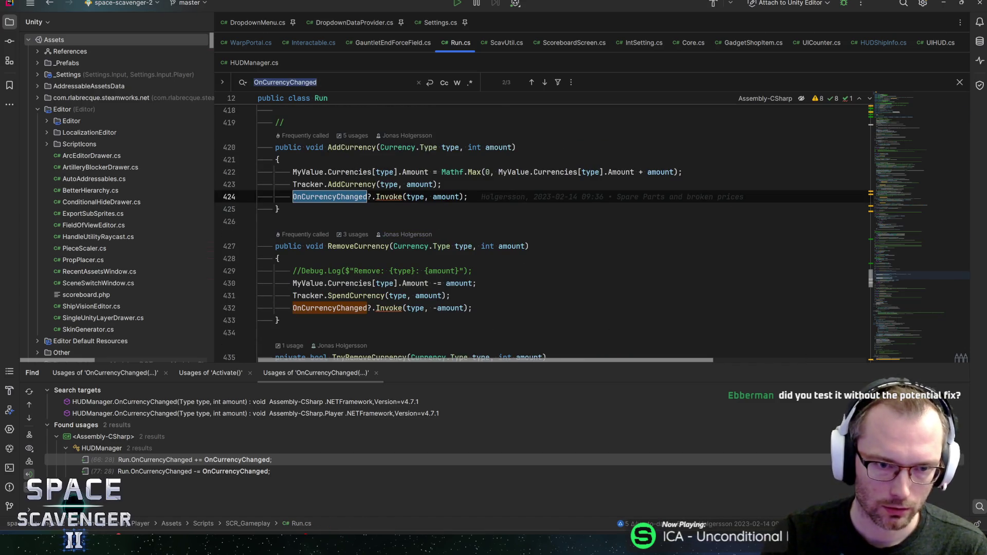
scroll(364, 295, "down", 10)
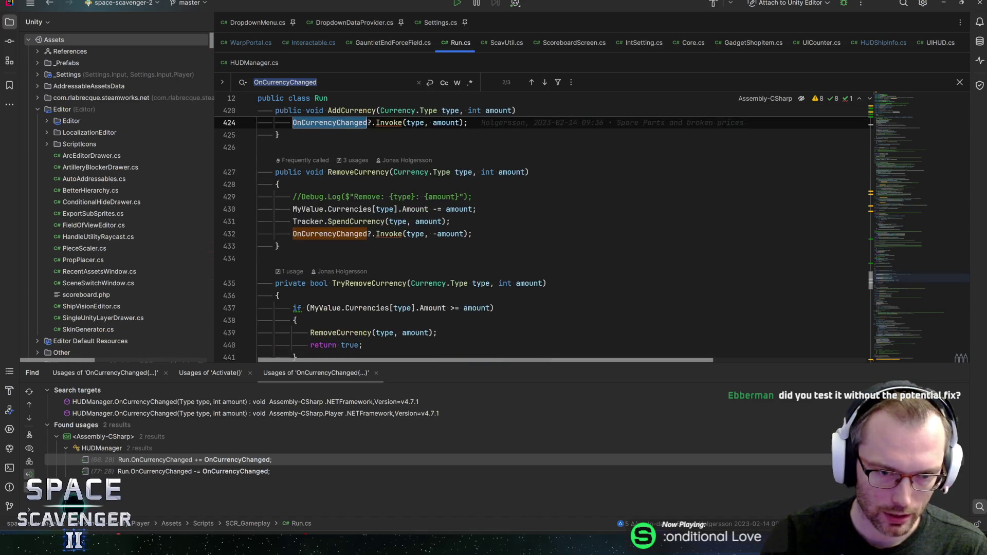
scroll(364, 296, "up", 8)
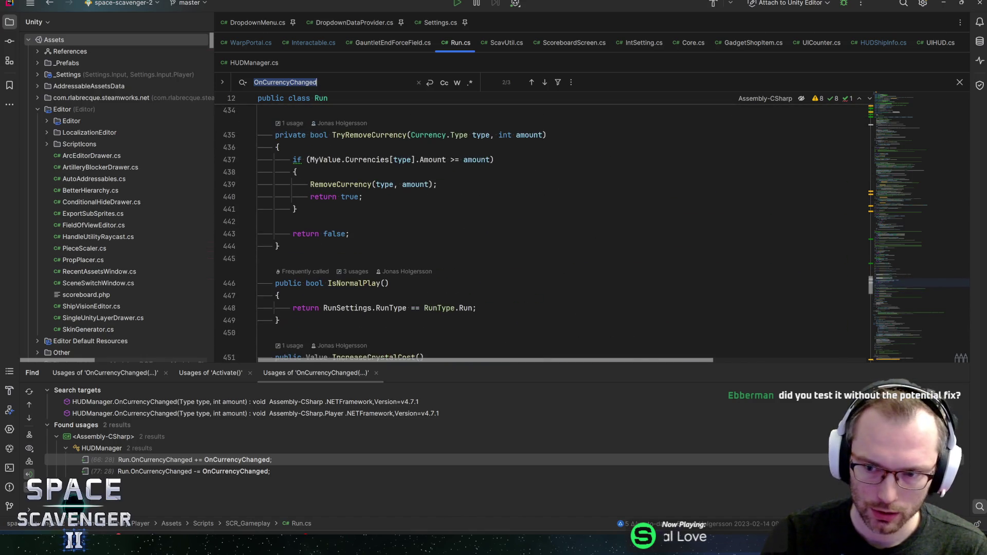
key("Return")
key("Return")
key("Return")
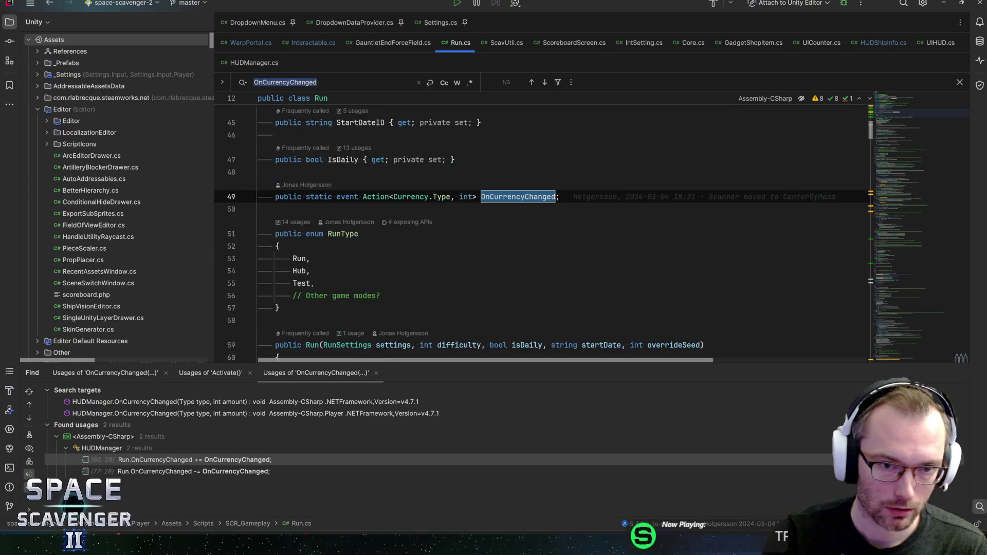
key("Escape")
key("alt+Tab")
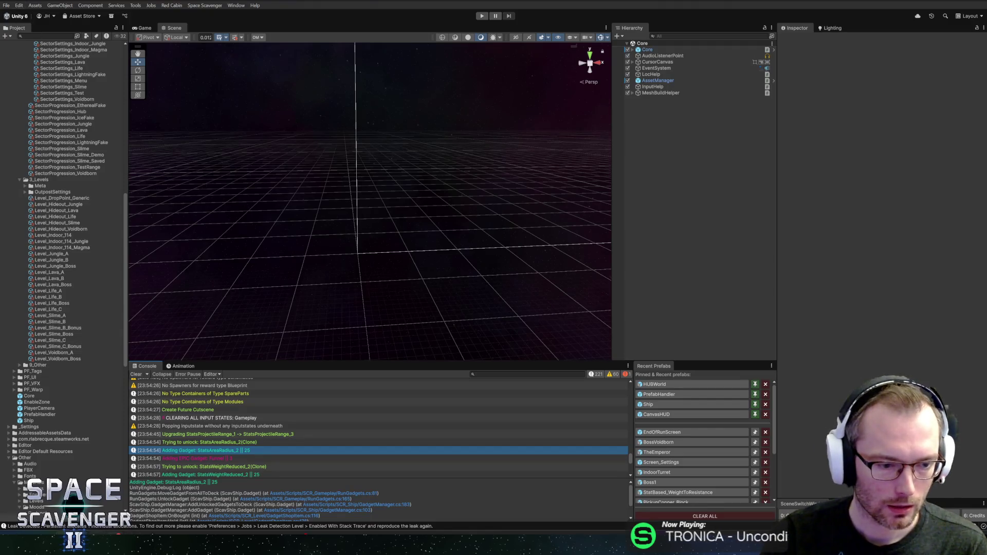
Begin the commit summary and review the WarpPortal.cs, HUDShipInfo.cs, VoidbornWallTiles.mat and addressables diffs
key("alt+Tab")
type("Po")
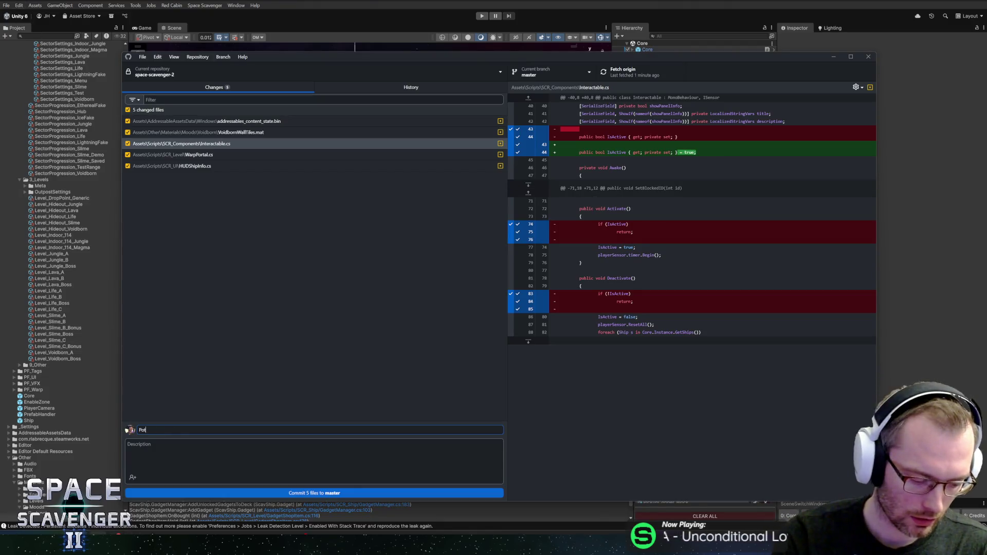
type("tential fix for")
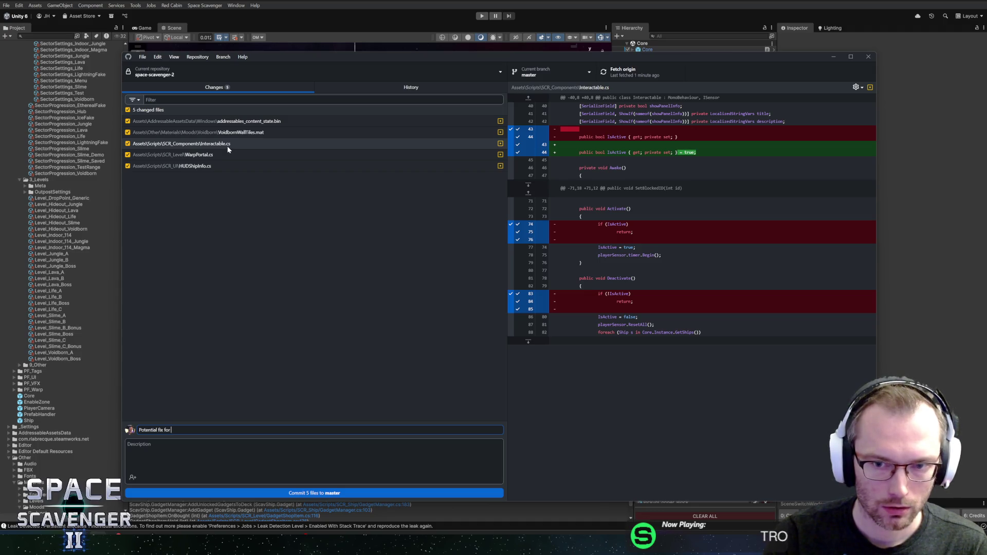
left_click(225, 154)
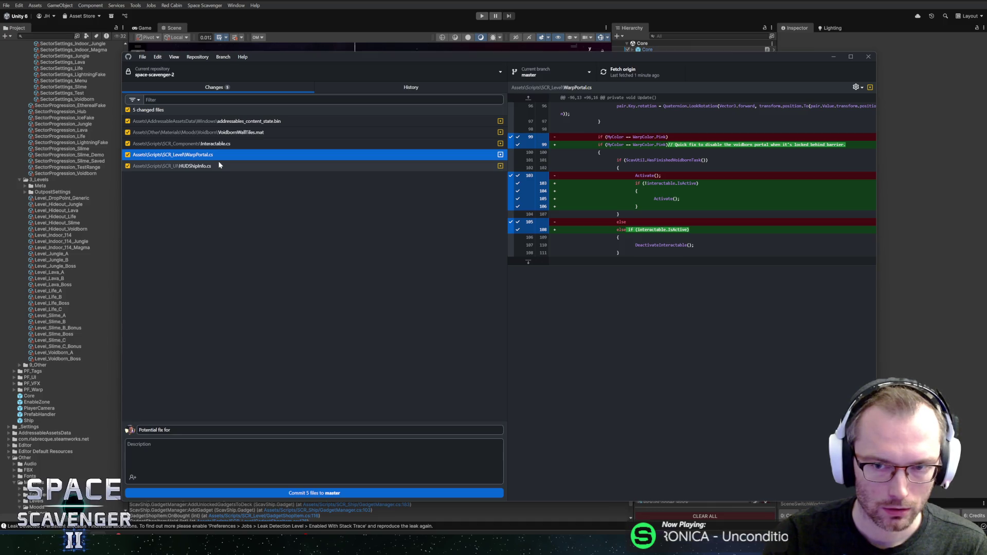
left_click(219, 165)
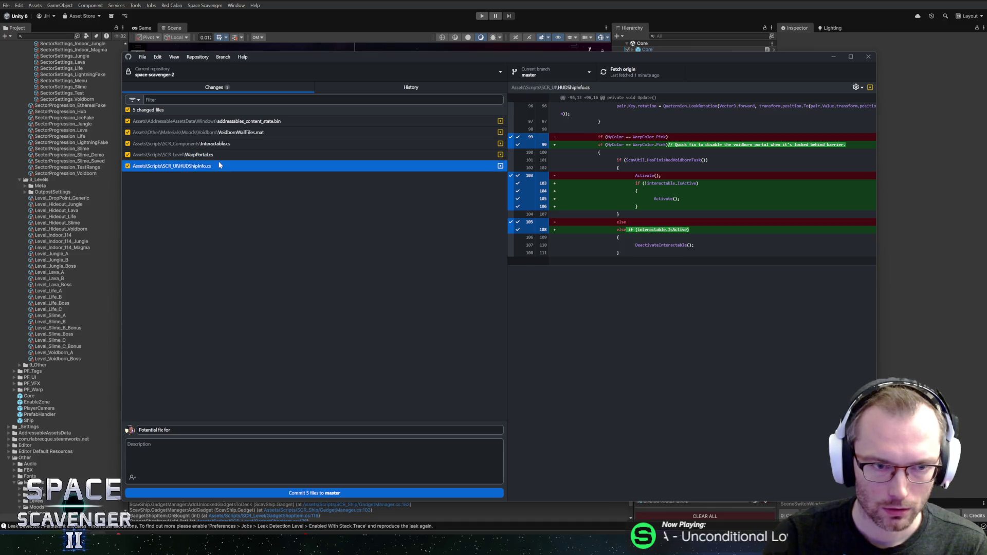
left_click(233, 133)
left_click(252, 122)
Finish the summary 'Potential fix for weird Currency issue with Gadget shop' and return to Unity
left_click(170, 430)
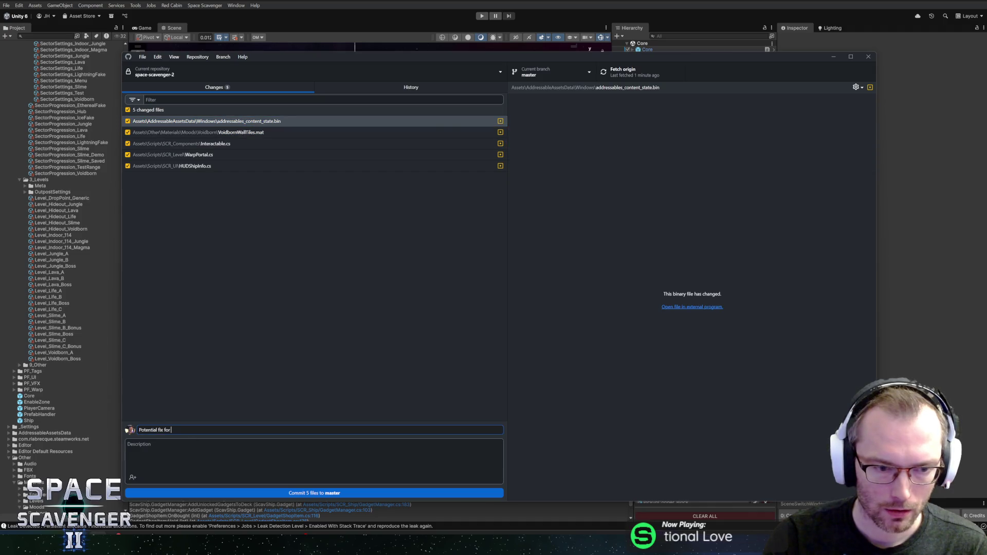
type("weird Currency us")
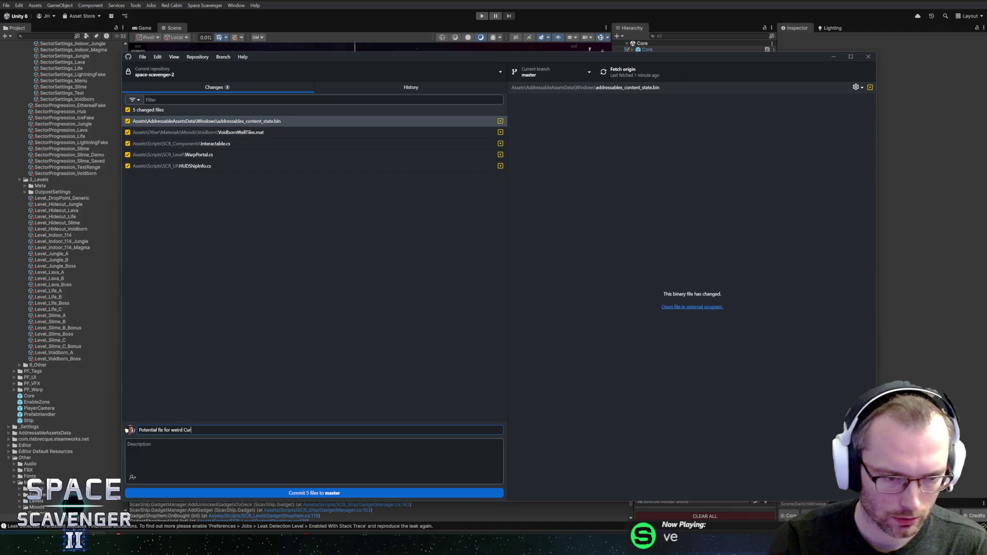
type("sue with ")
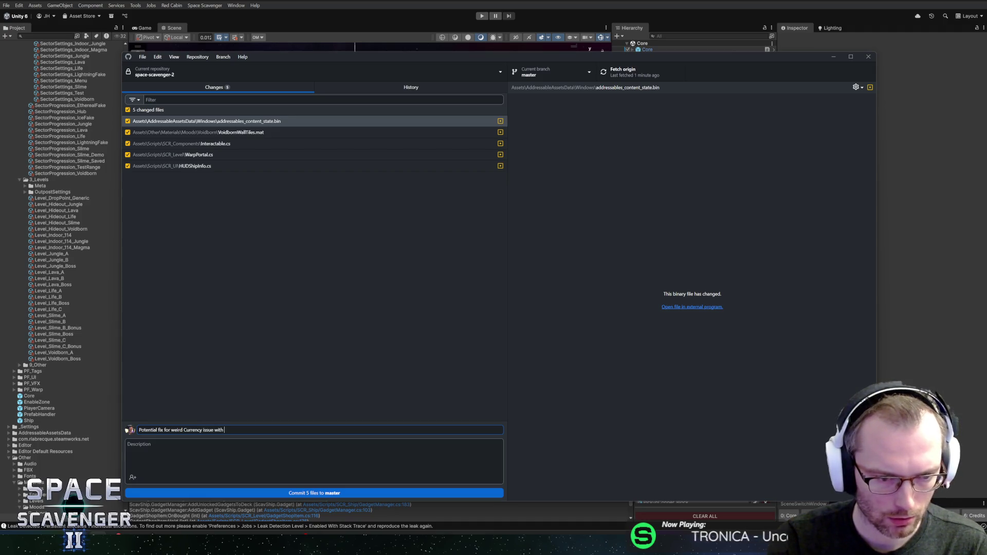
type("Gadg")
type("ship")
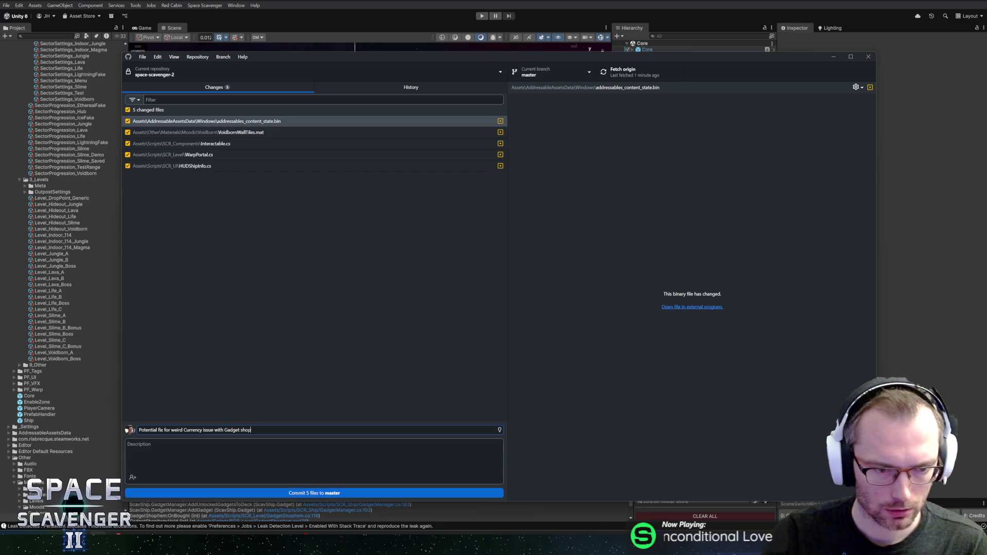
key("alt+Tab")
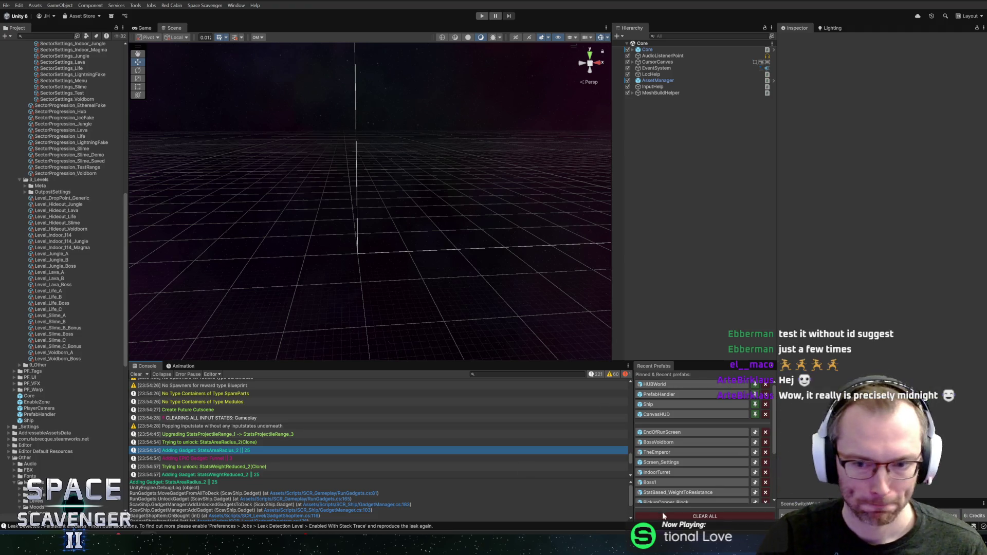
left_click(141, 374)
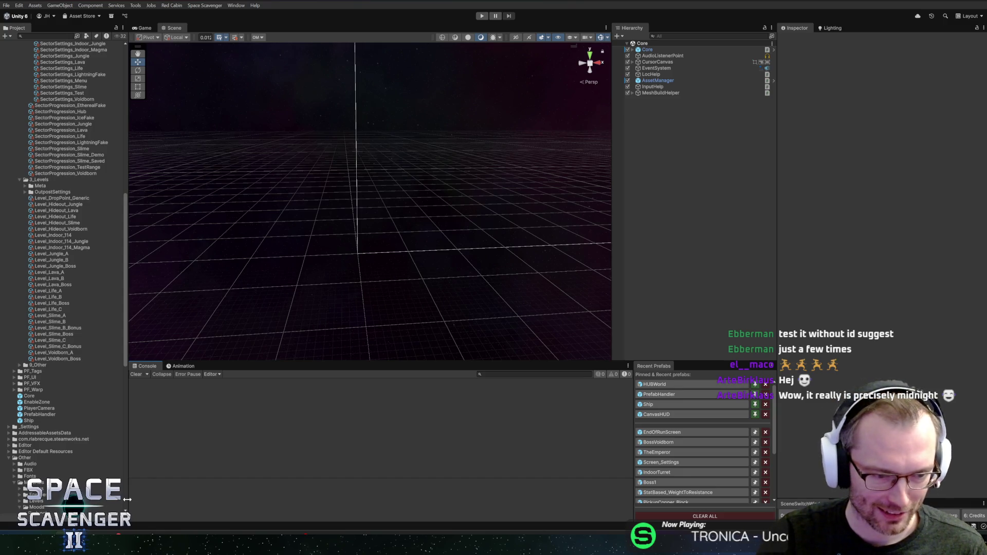
mouse_move(227, 545)
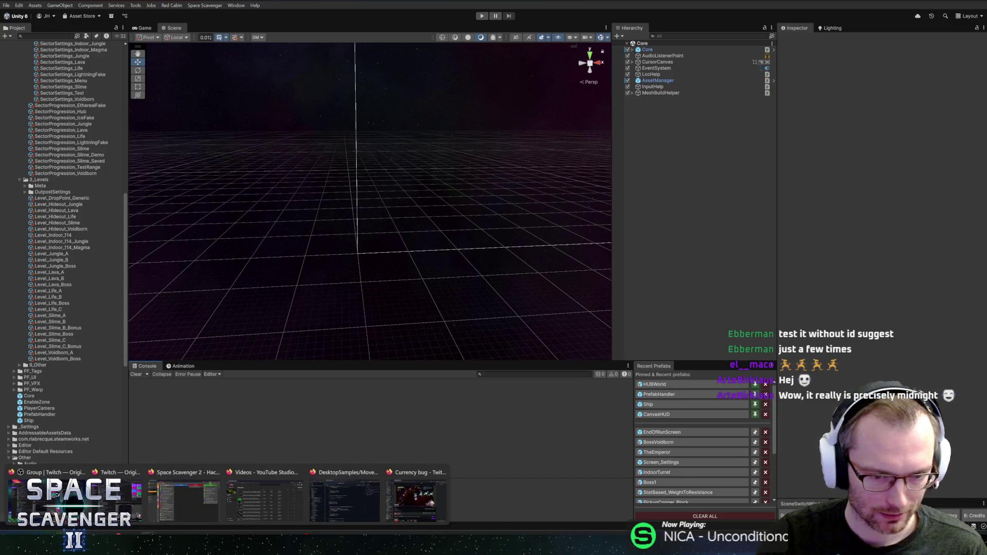
left_click(215, 493)
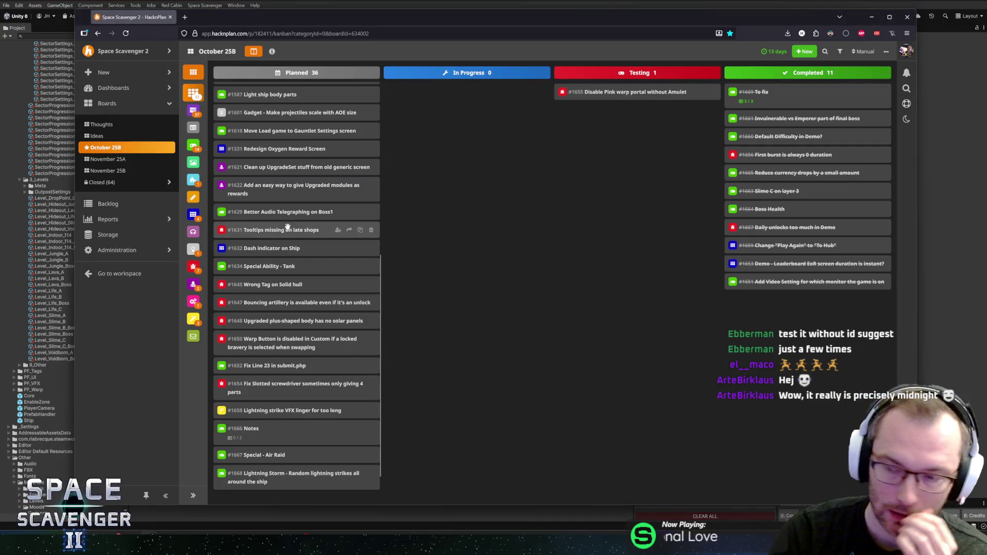
mouse_move(54, 479)
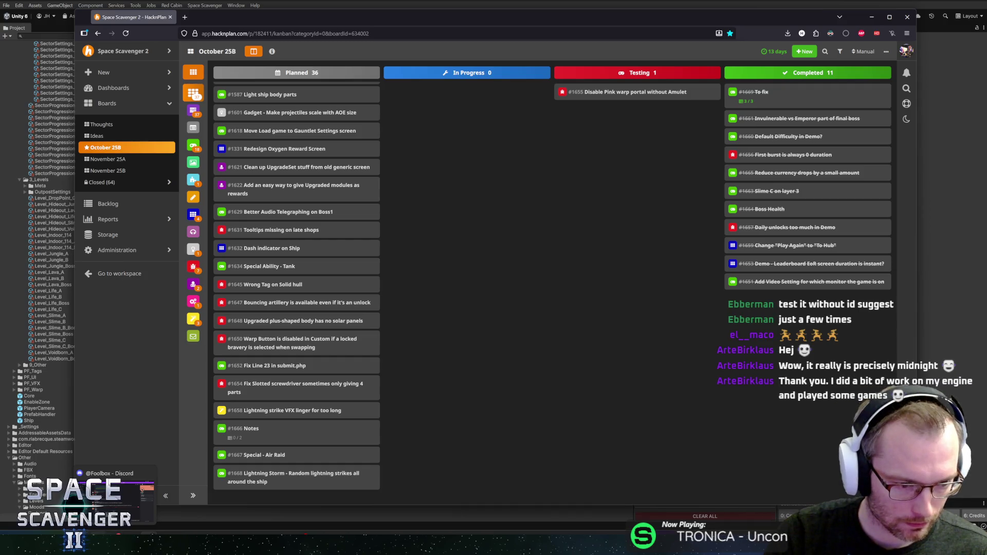
key("alt+Tab")
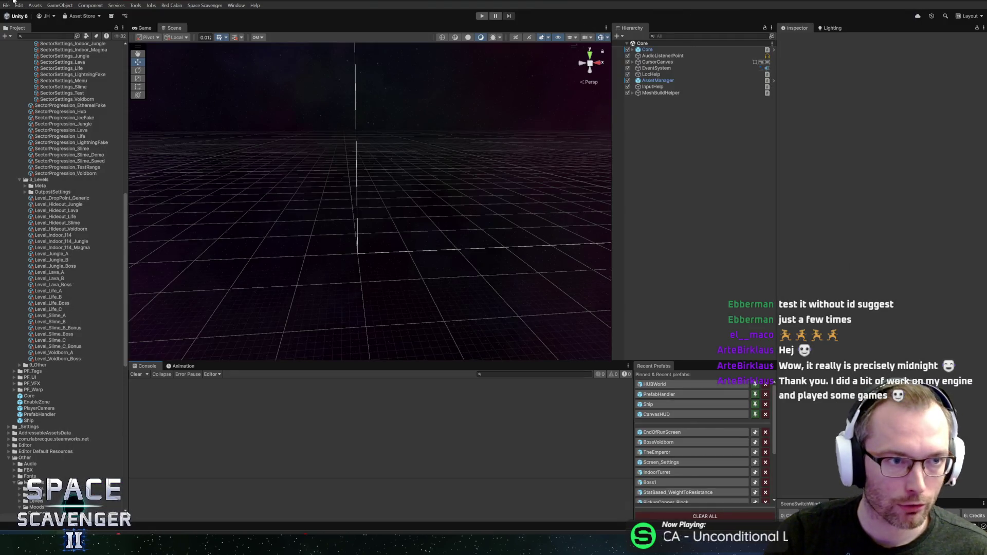
Open File > Build Profiles to show the active Windows profile
left_click(7, 6)
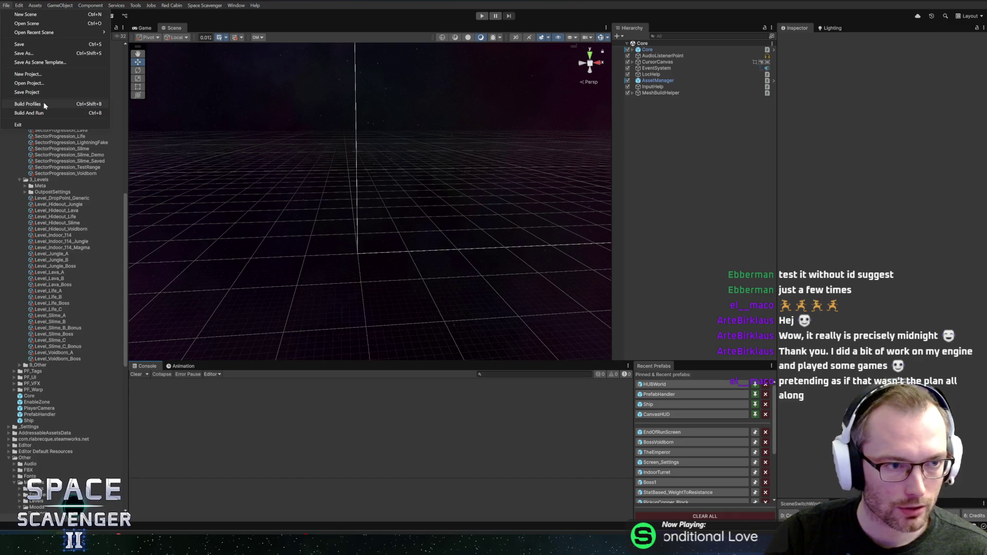
left_click(43, 103)
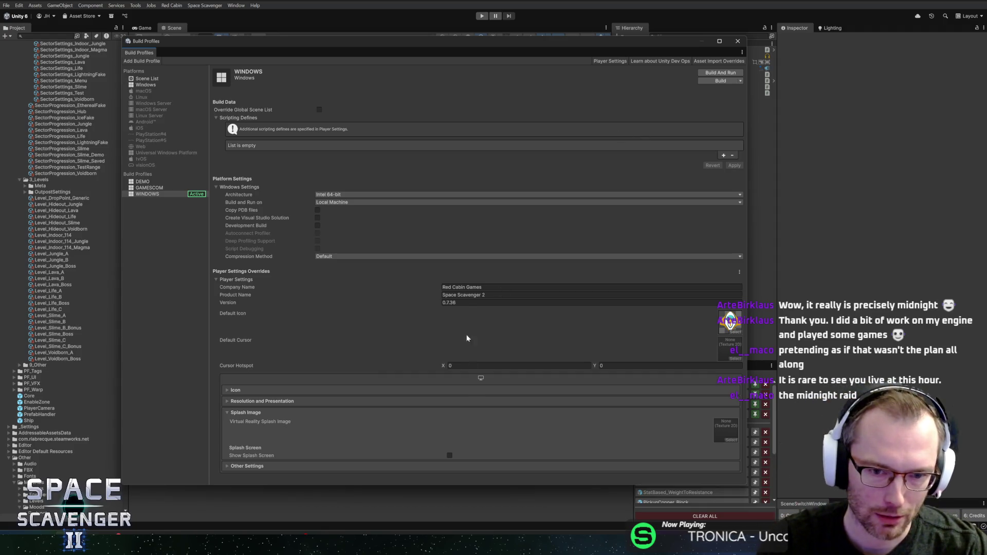
left_click(473, 303)
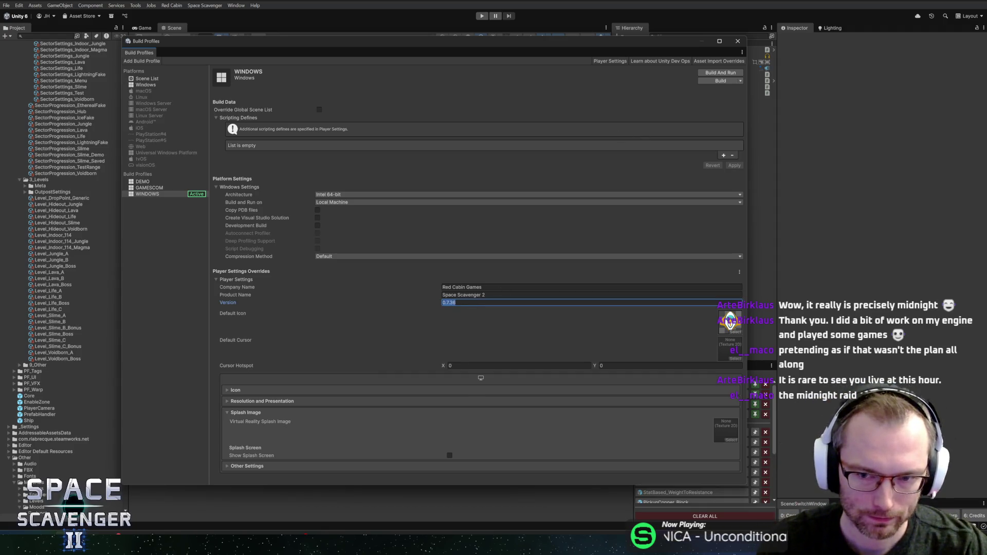
mouse_move(385, 45)
left_mouse_down()
mouse_move(399, 46)
mouse_move(375, 49)
left_mouse_up()
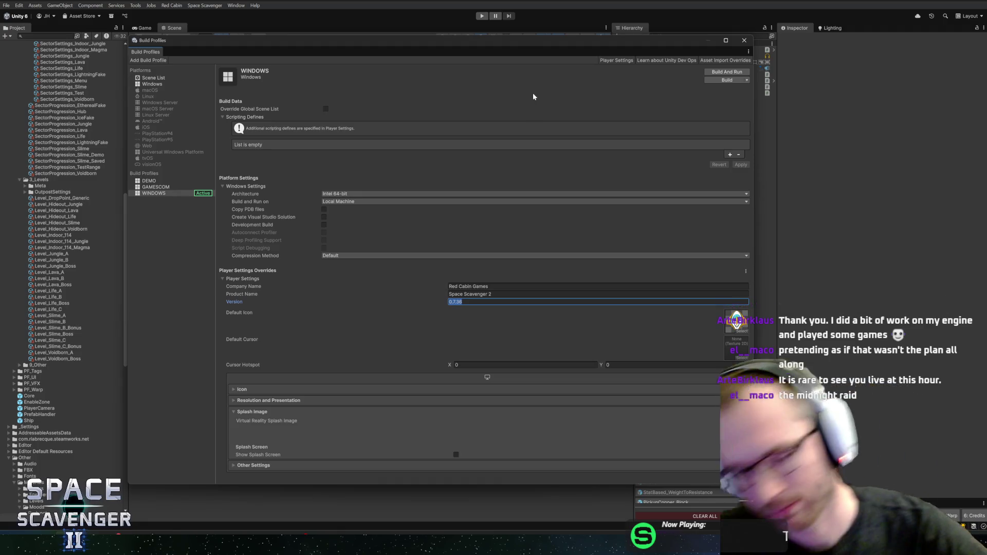
left_click(489, 304)
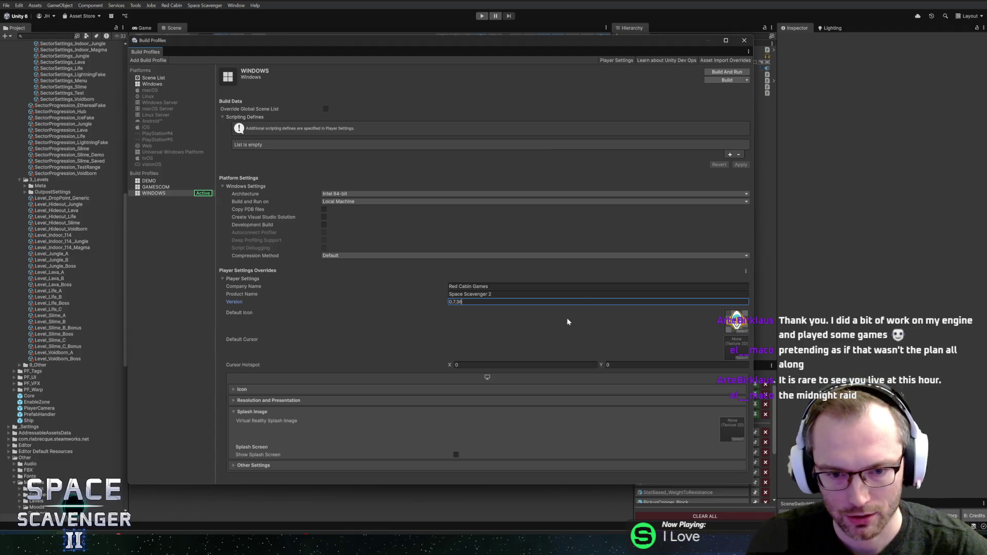
left_click_drag(587, 52, 585, 52)
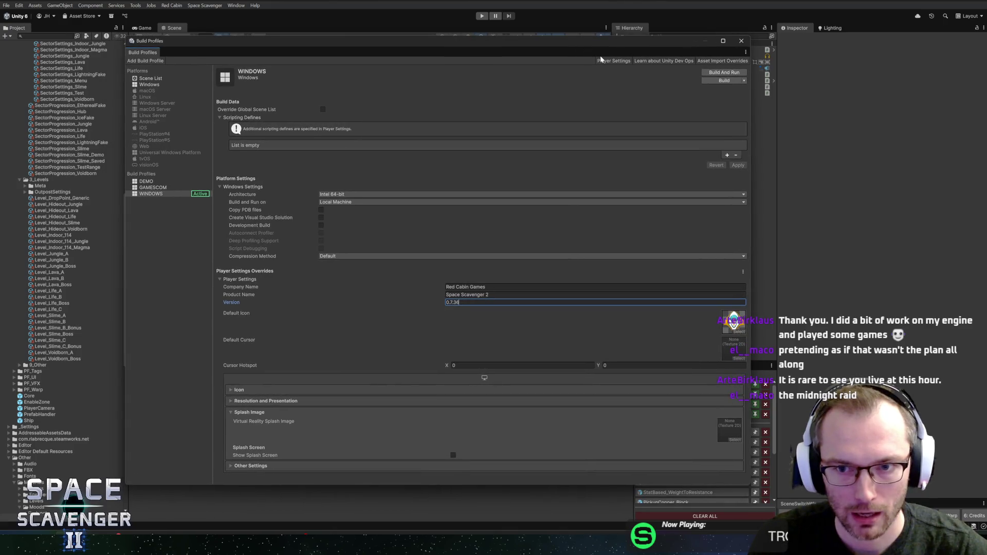
left_click(741, 40)
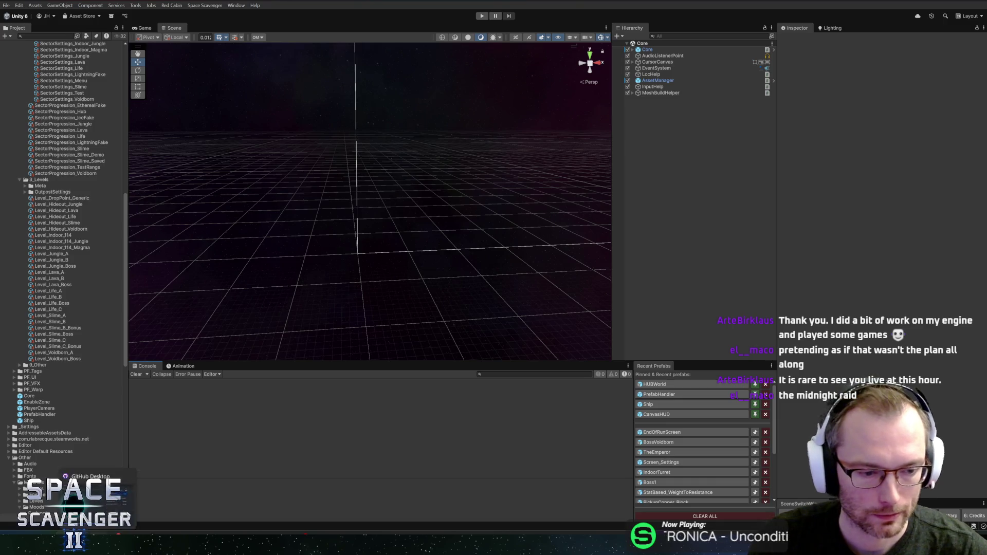
left_click(92, 531)
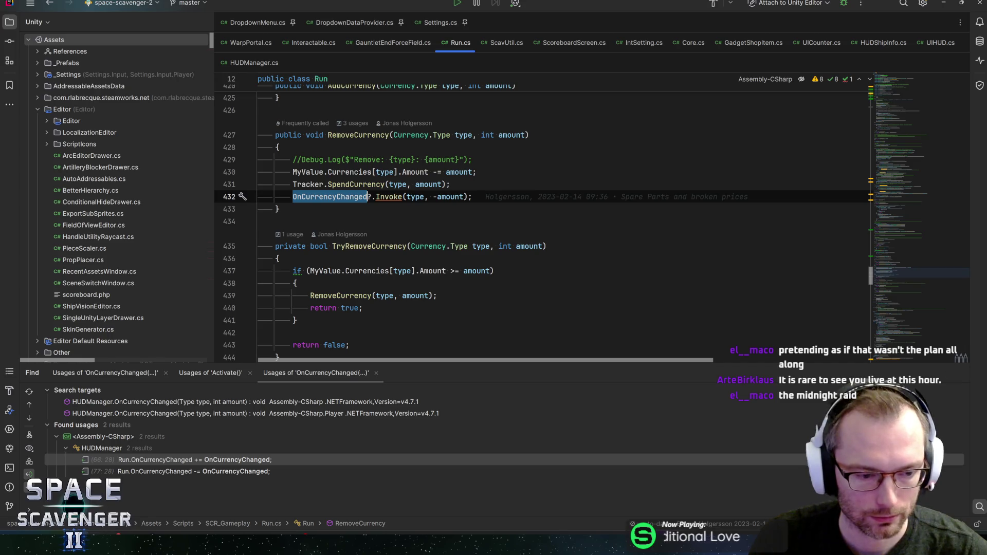
left_click(98, 534)
left_click(8, 5)
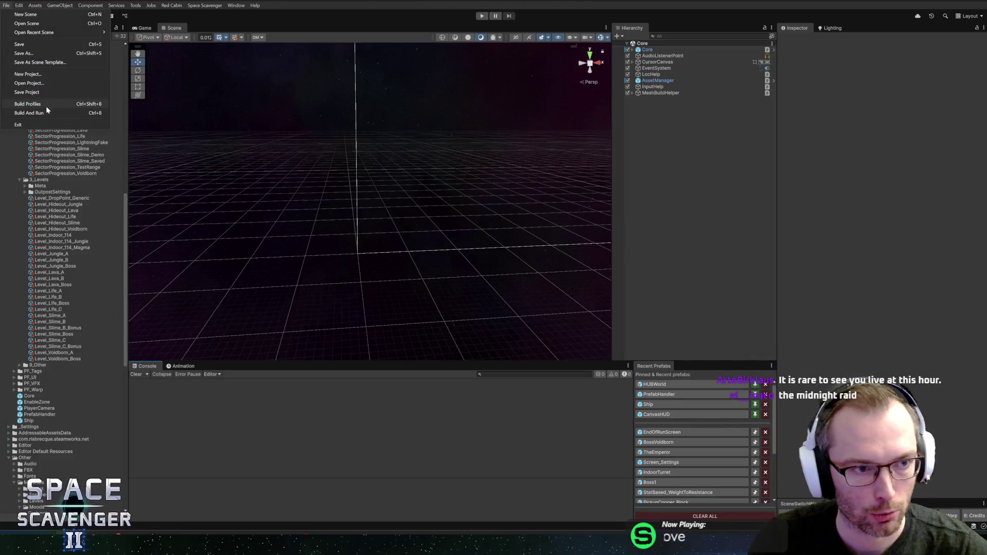
left_click(21, 107)
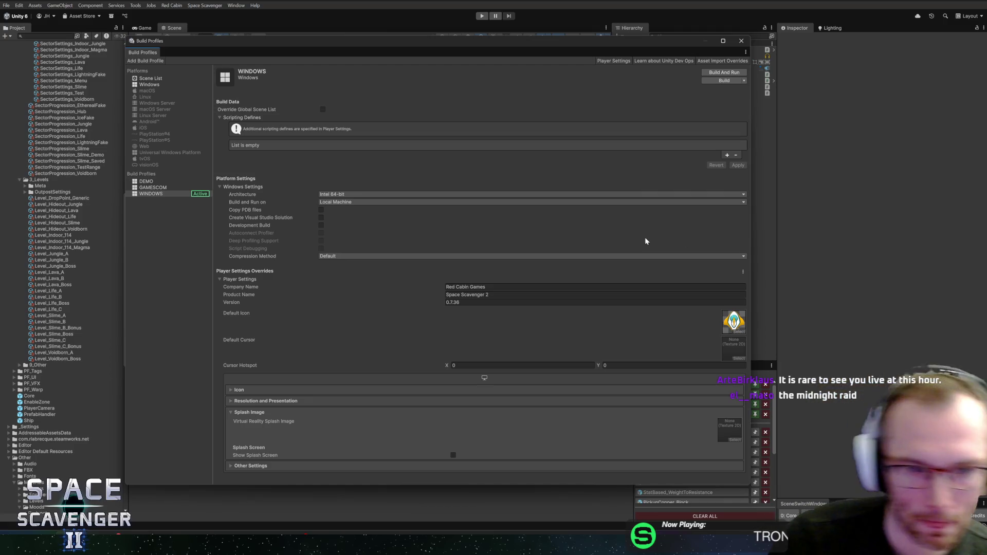
Start the Windows build and confirm a new playtest folder under Builds as its output
left_click(723, 80)
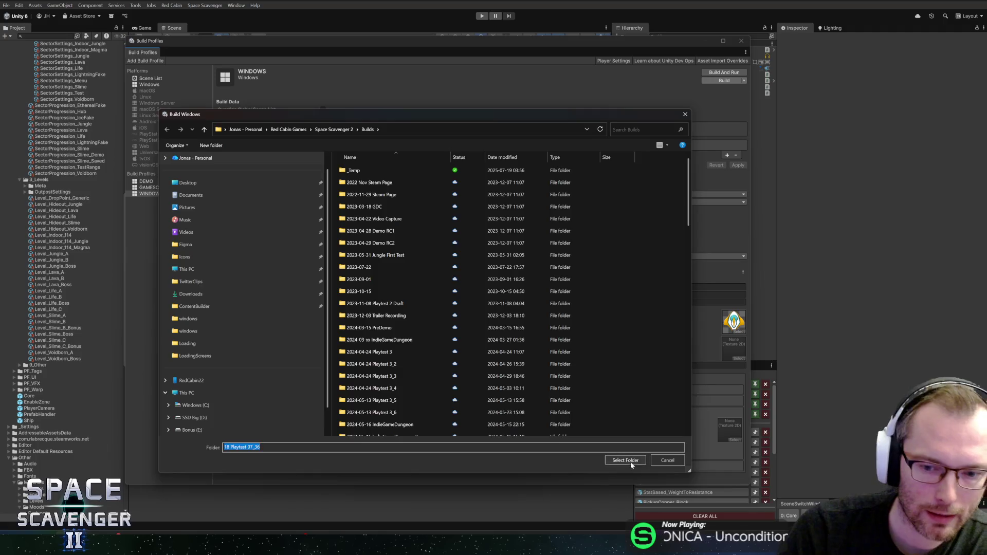
left_click(628, 461)
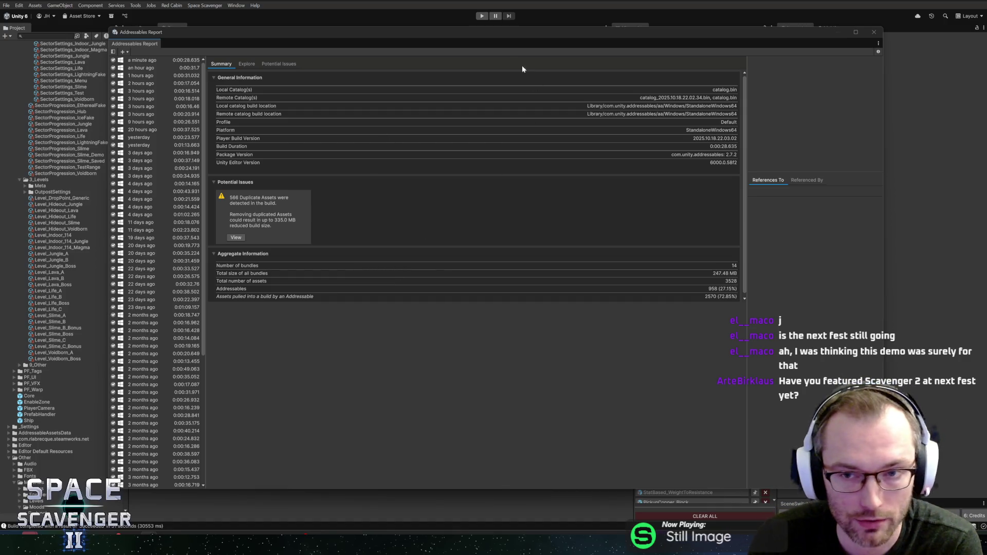
Close the Addressables Report window, leaving Build Profiles with Windows at version 0.7.36
left_click_drag(519, 30, 518, 26)
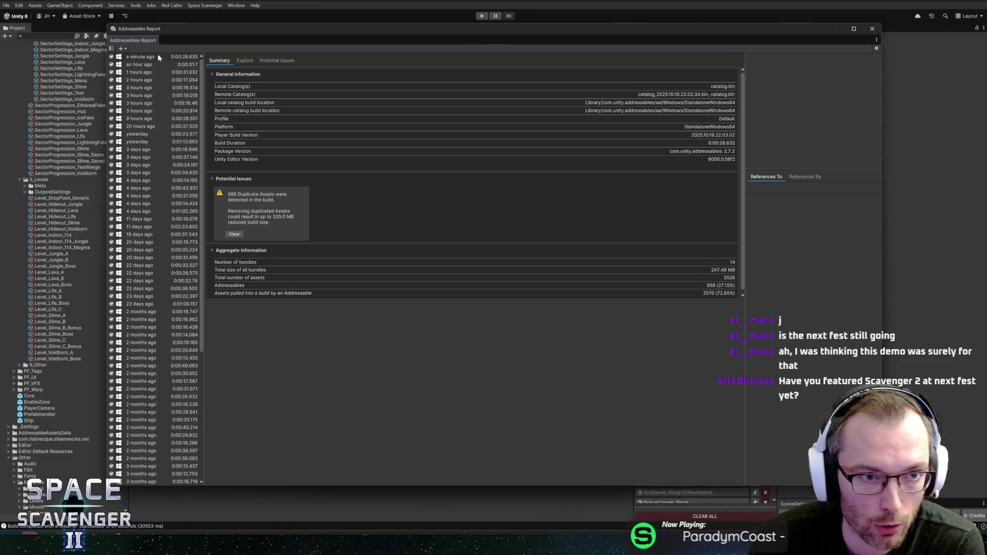
left_click(873, 28)
left_click_drag(597, 44, 603, 45)
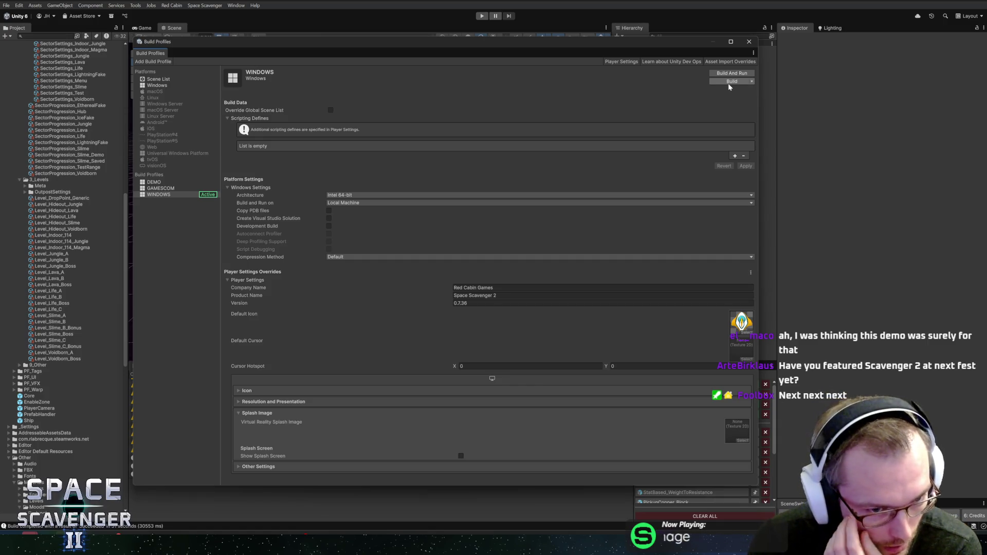
Close Build Profiles plus the extra playtest and Desktop File Explorer windows
left_click(749, 42)
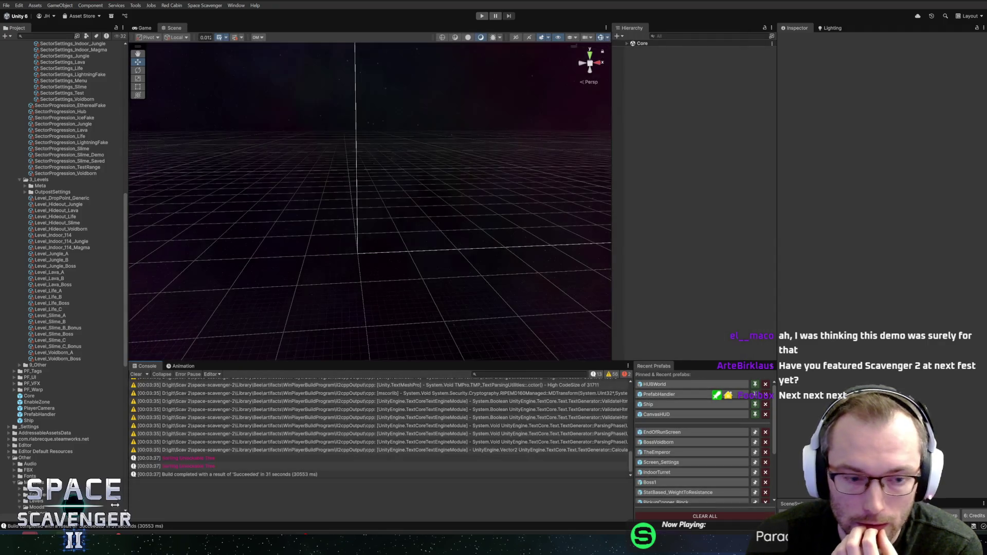
mouse_move(122, 545)
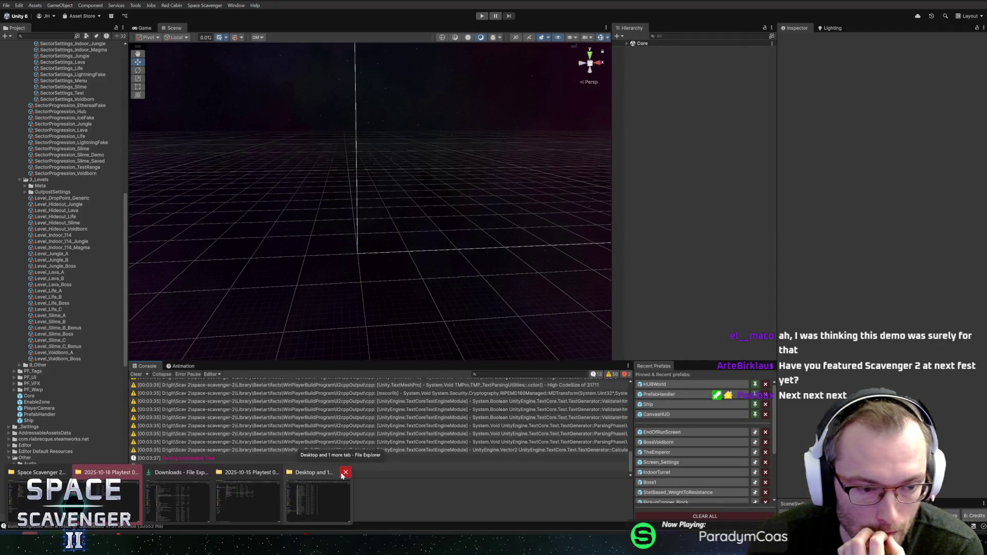
left_click(134, 472)
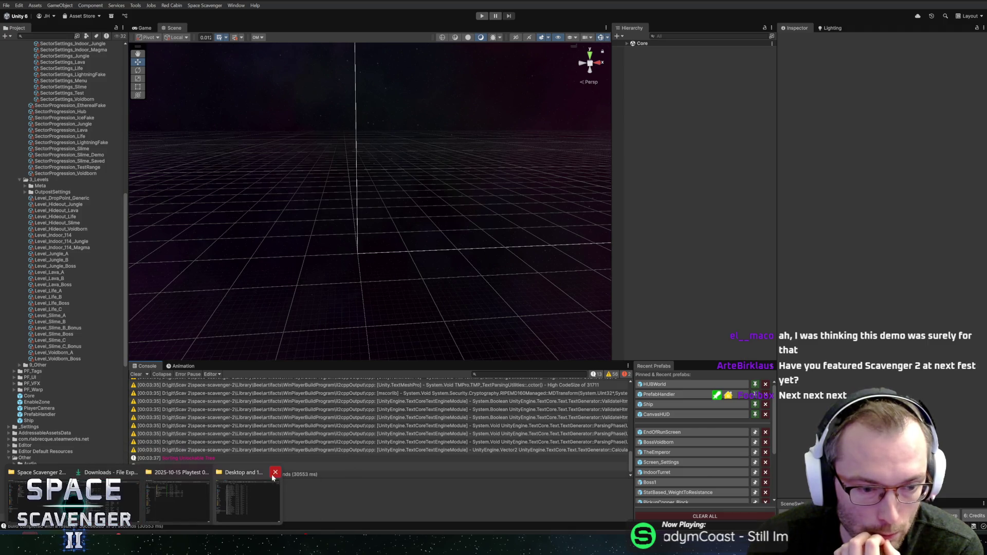
left_click(276, 472)
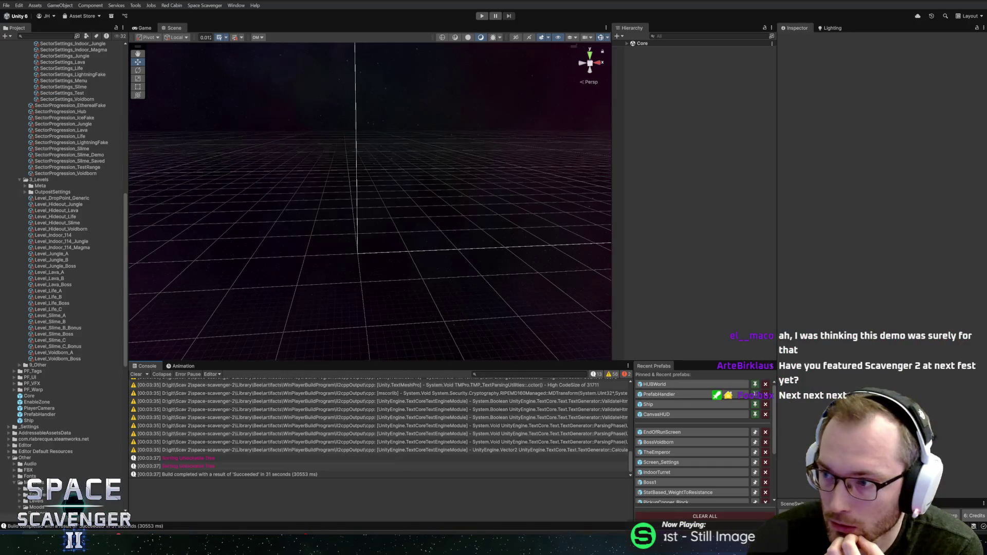
Close the Downloads Explorer window, then expand and select the Core object while the build finishes
mouse_move(122, 545)
left_click(135, 472)
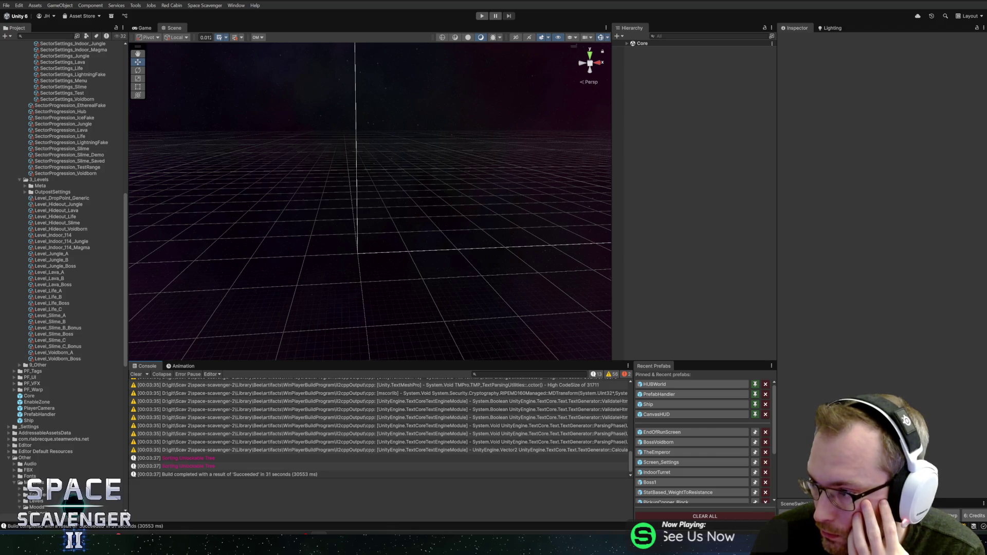
left_click(627, 44)
left_click(648, 49)
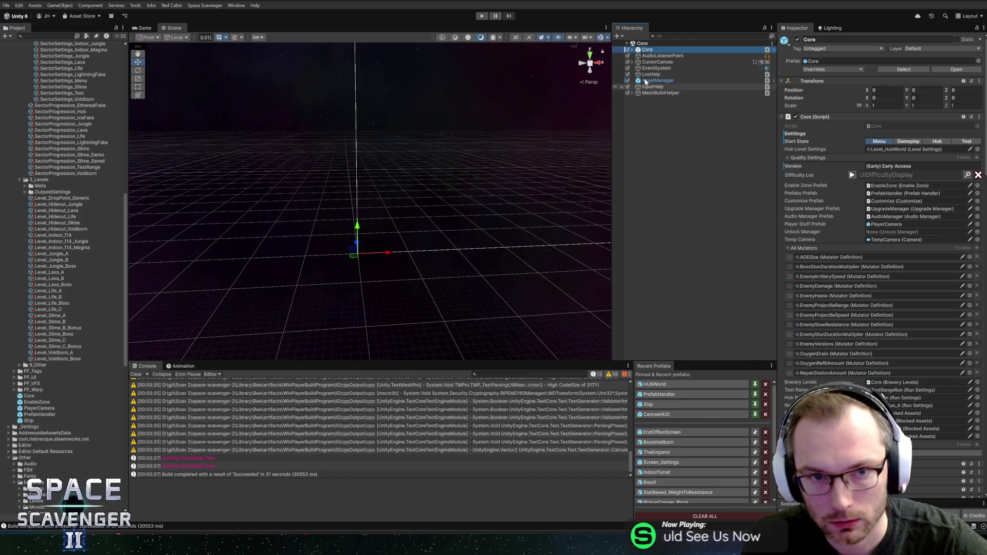
Close Unity, dismiss Steam's Special Offers popup, and play Space Scavenger 2 Playtest [devtest] from the Library
left_click(973, 2)
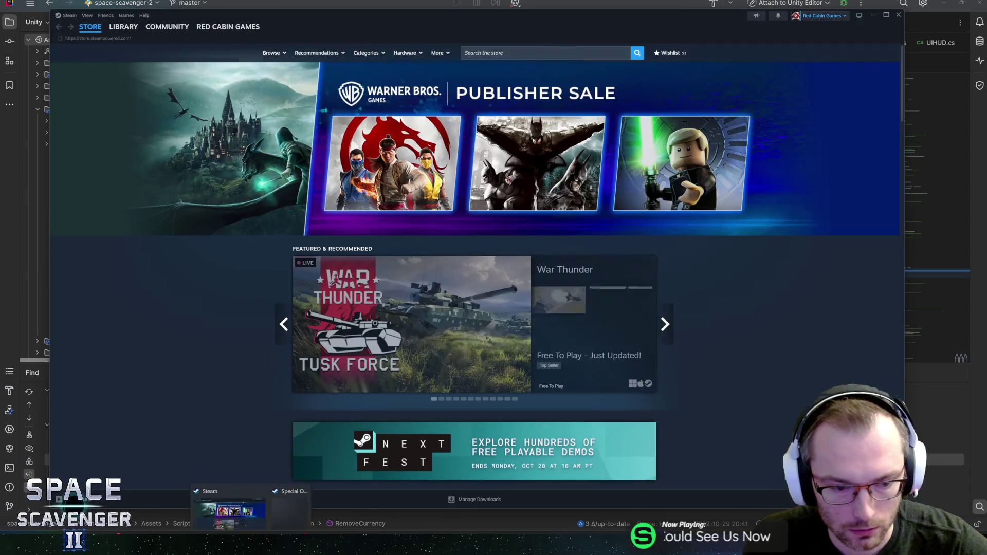
left_click(286, 496)
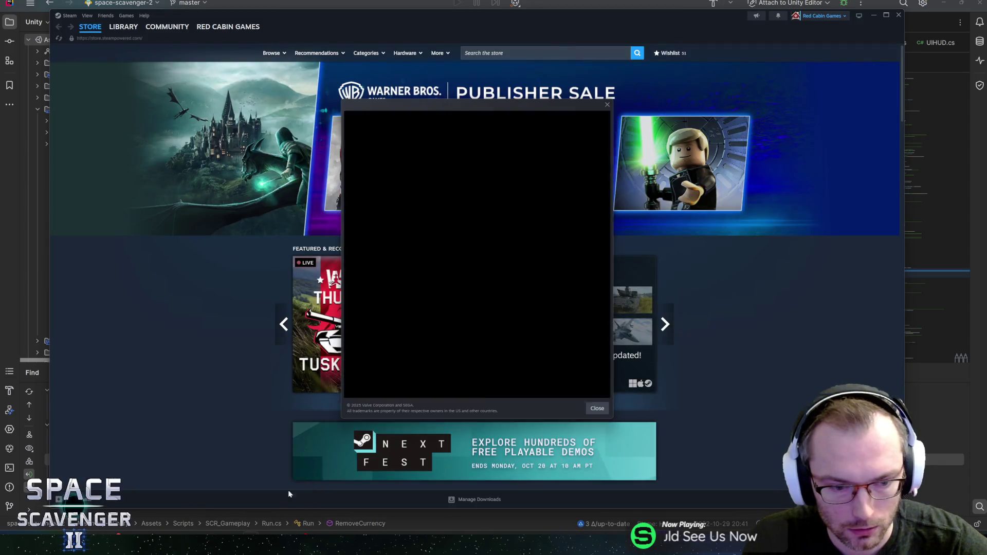
left_click(609, 103)
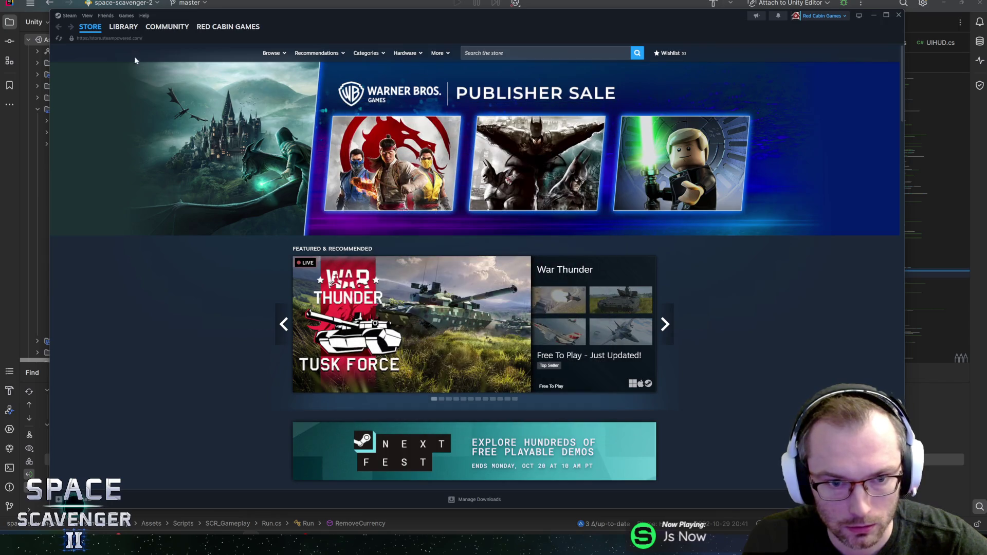
left_click(123, 27)
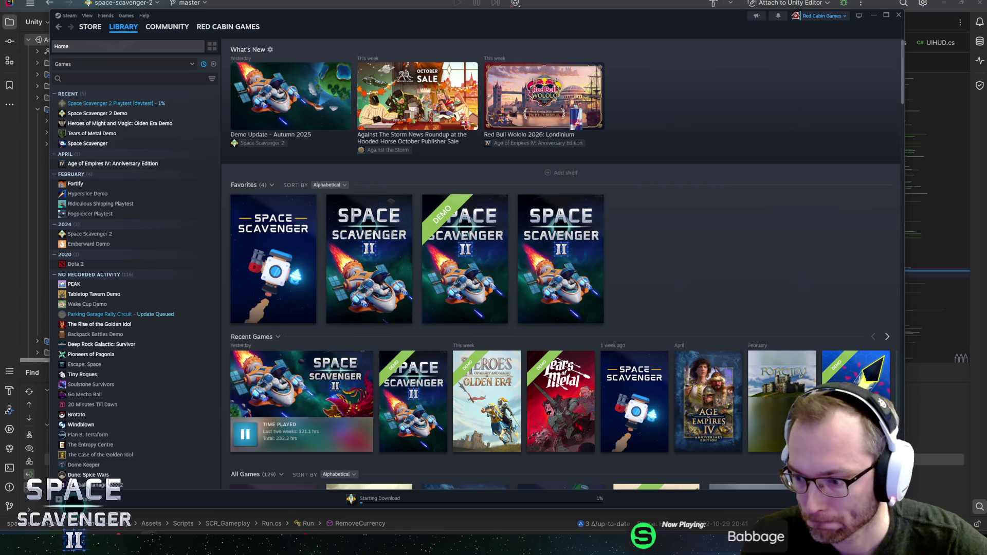
left_click(121, 103)
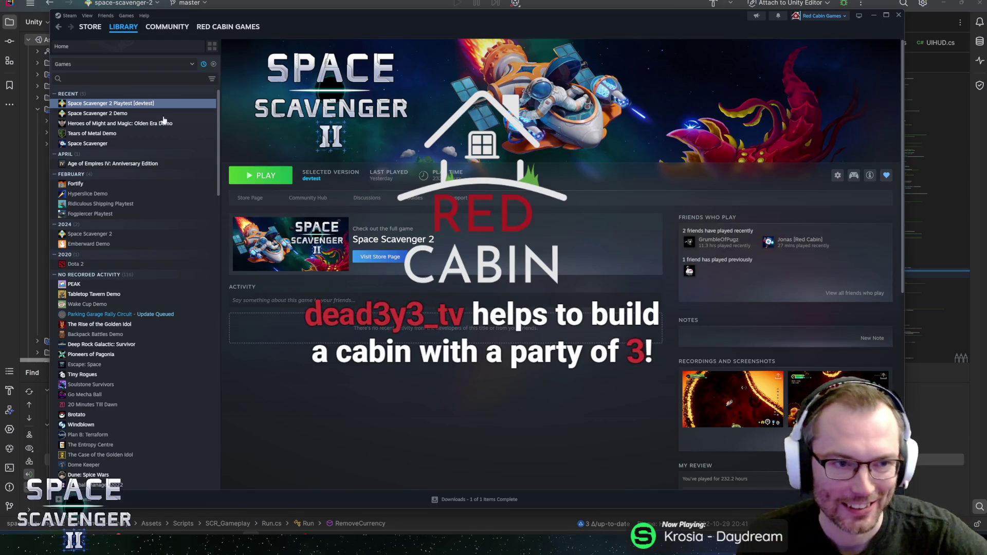
left_click(271, 178)
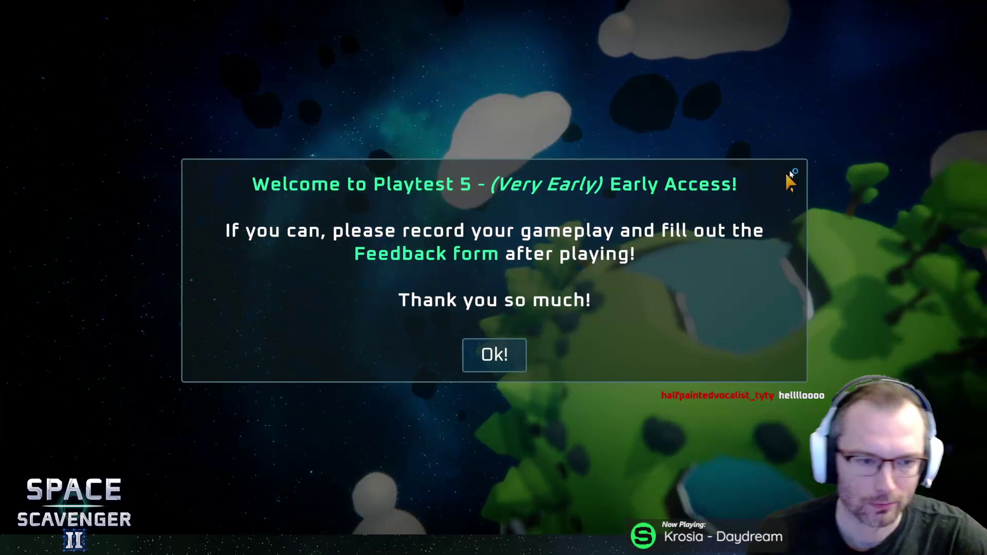
Dismiss the playtest welcome, start the game, and open the Daily Challenge leaderboard at the green portal
left_click(469, 357)
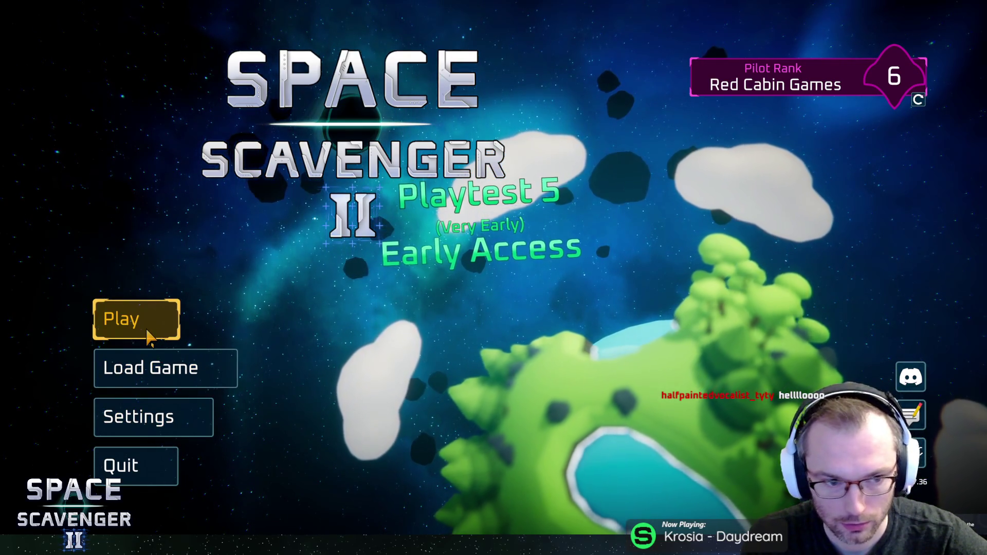
left_click(149, 337)
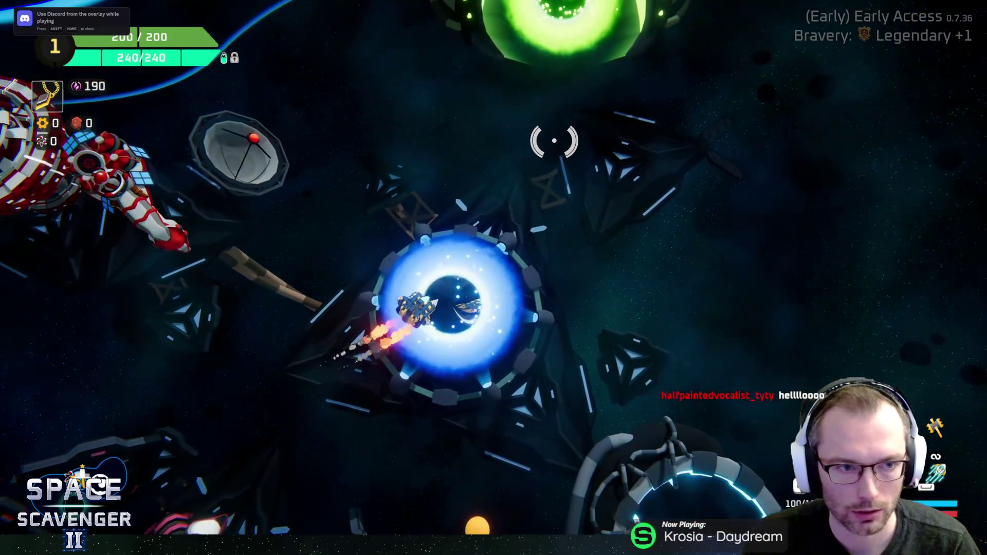
key("w")
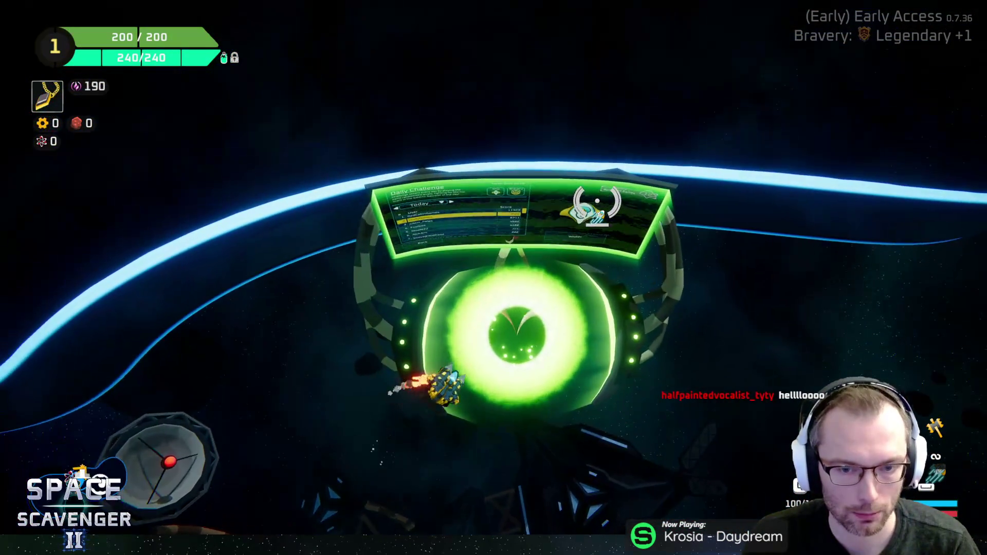
key("e")
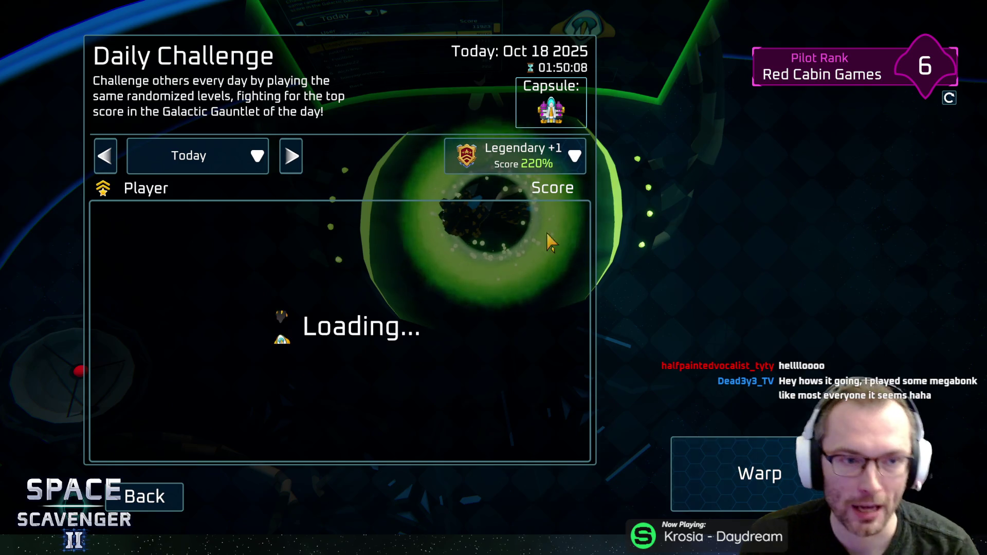
Toggle the leaderboard to Yesterday and back to Today, then close it and fly toward the green portal
left_click(108, 157)
left_click(291, 156)
left_click(146, 497)
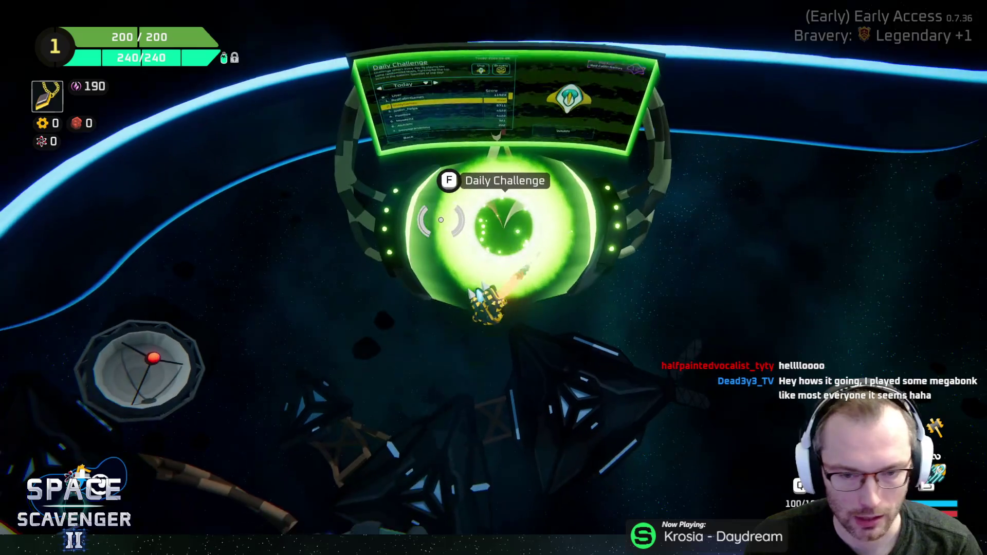
key("w")
key("a")
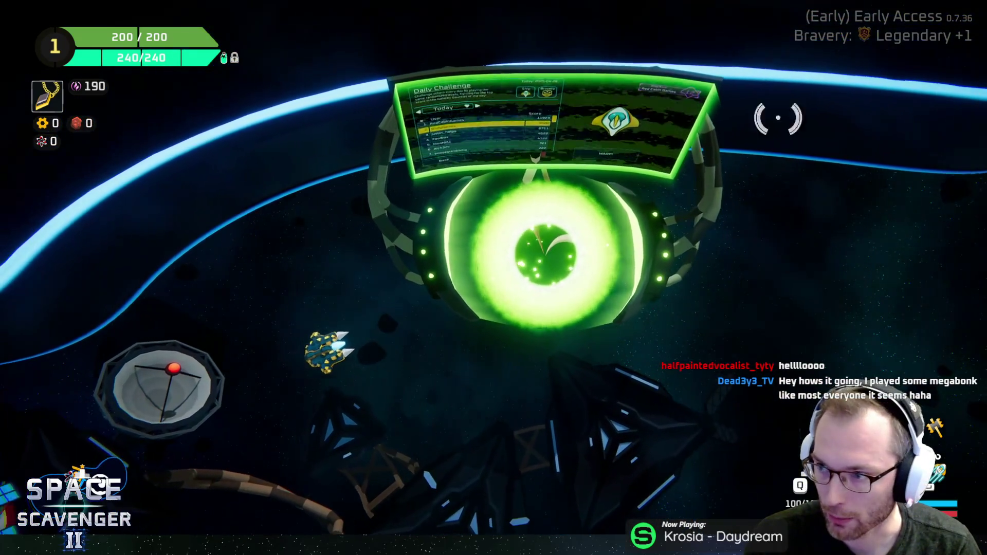
Pause and resume, reopen the Daily Challenge leaderboard, and switch Yesterday then Today so it loads
key("Escape")
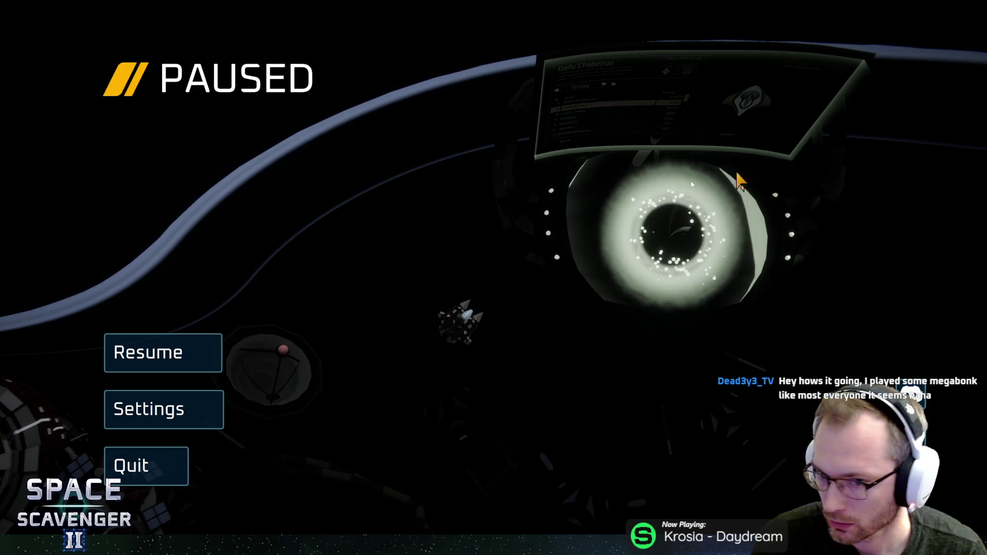
left_click(214, 349)
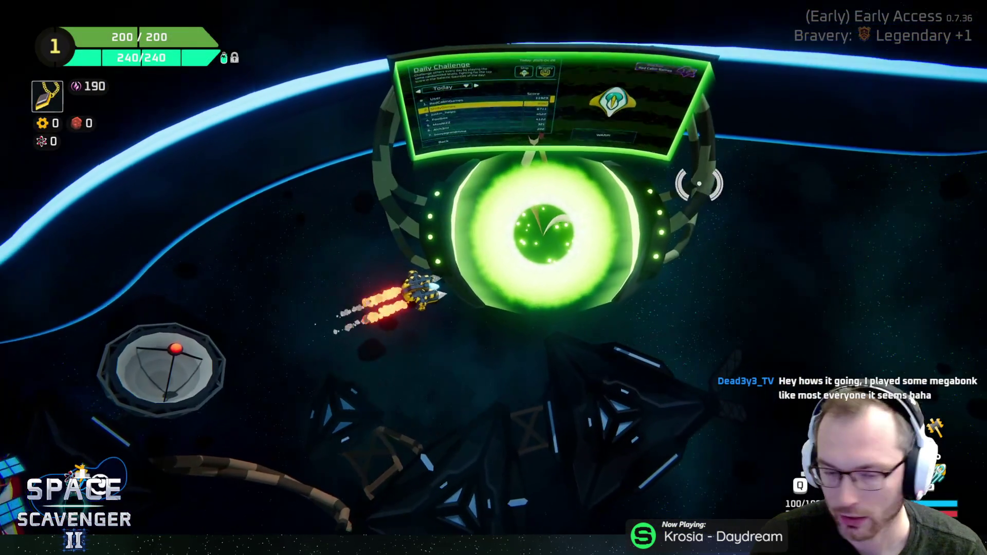
key("f")
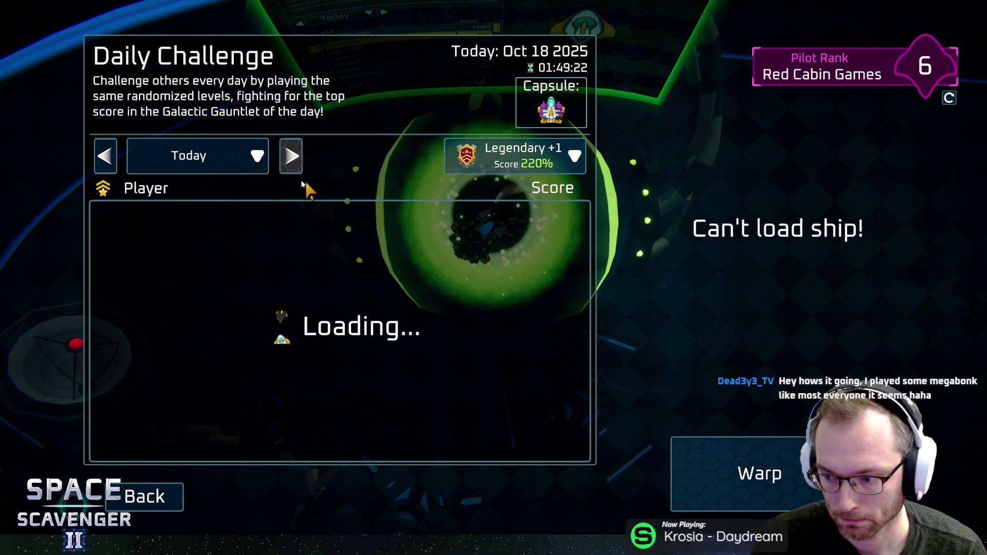
left_click(105, 156)
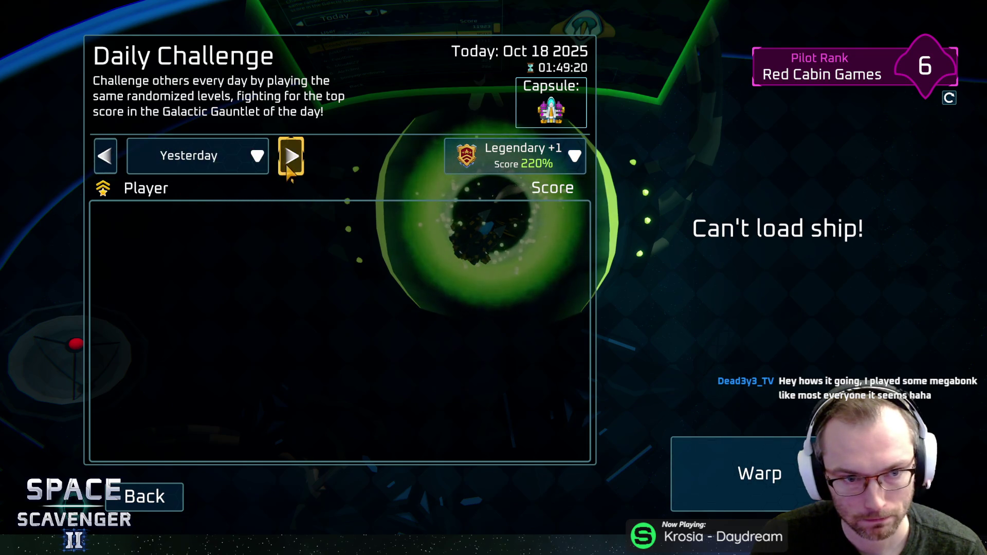
left_click(286, 164)
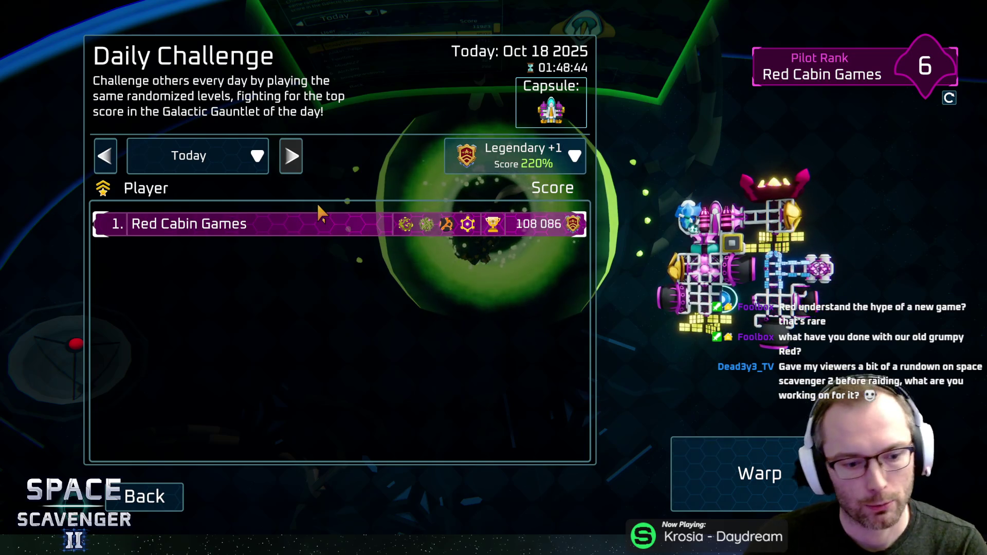
Close the leaderboard, fly to the blue gauntlet portal, and warp in at Legendary +1 bravery
key("Escape")
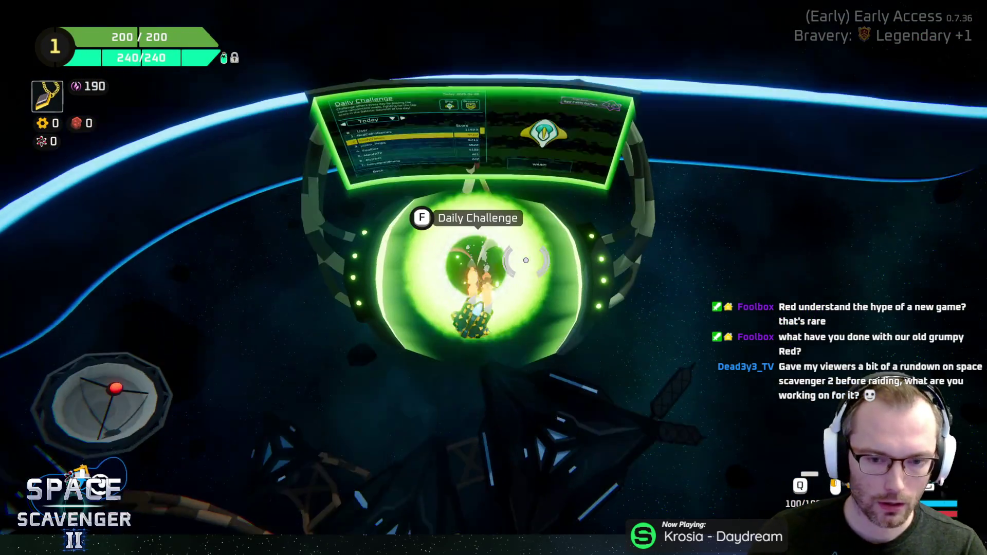
key("s")
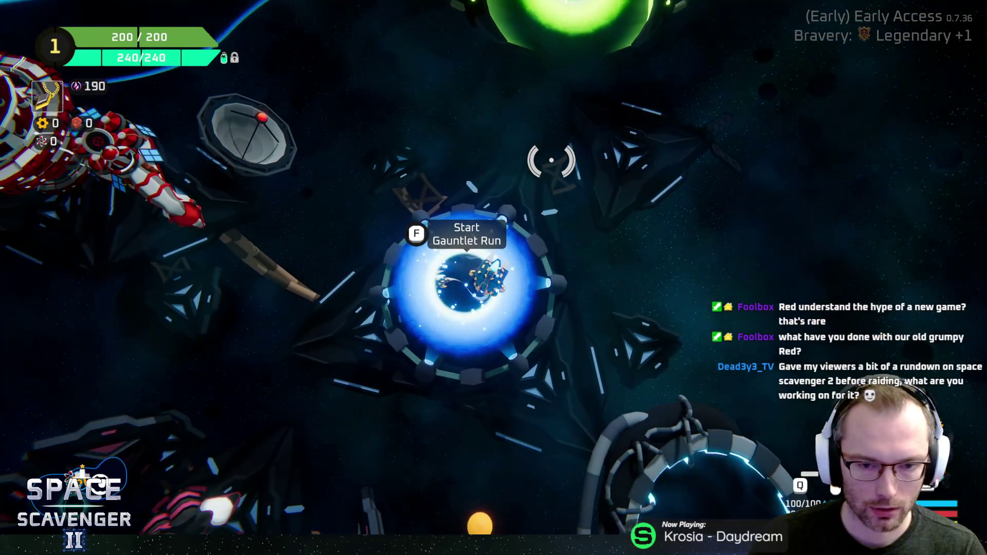
key("d")
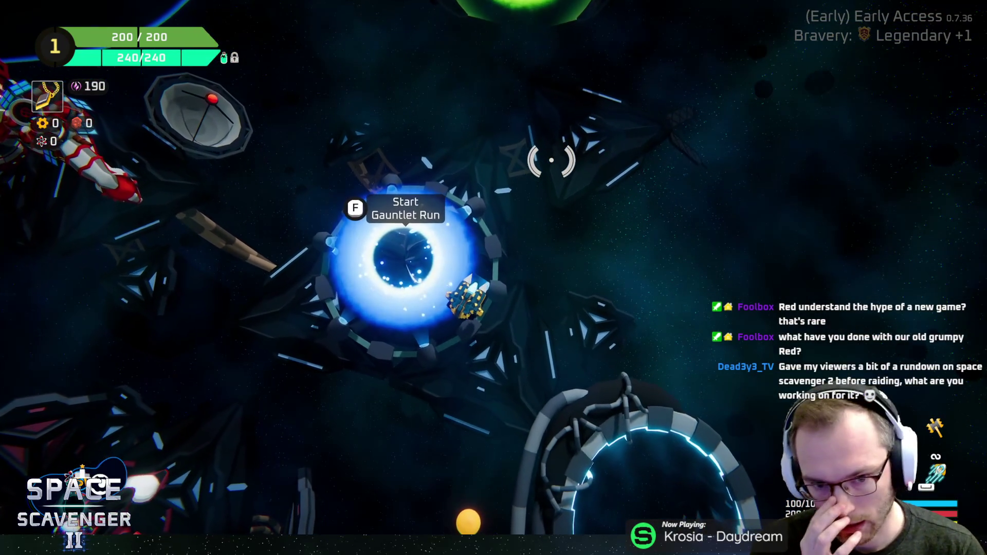
key("w")
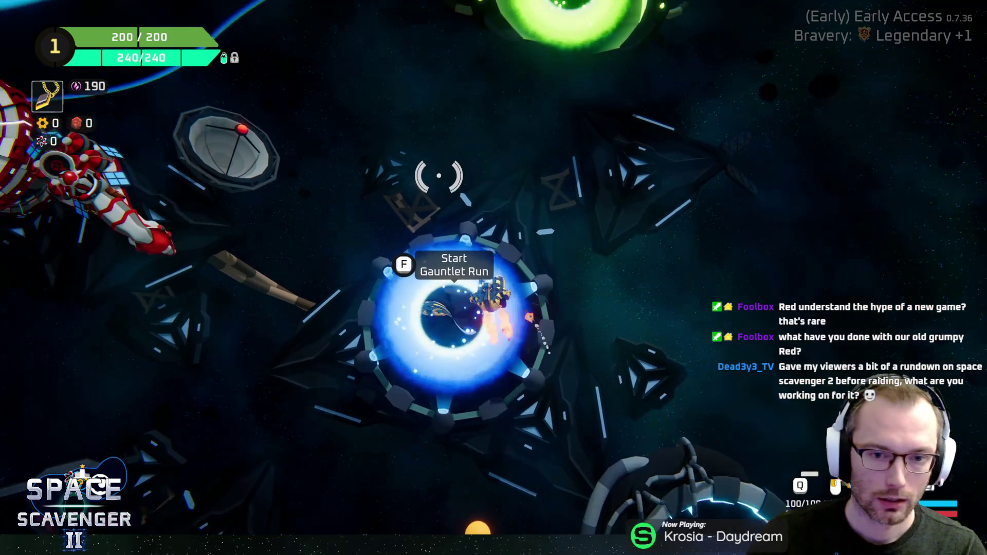
key("w")
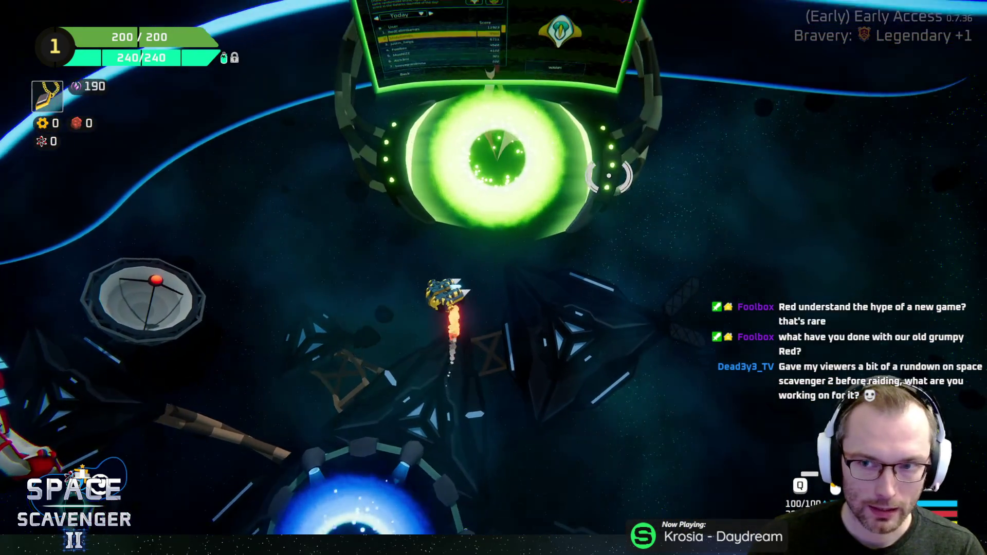
key("s")
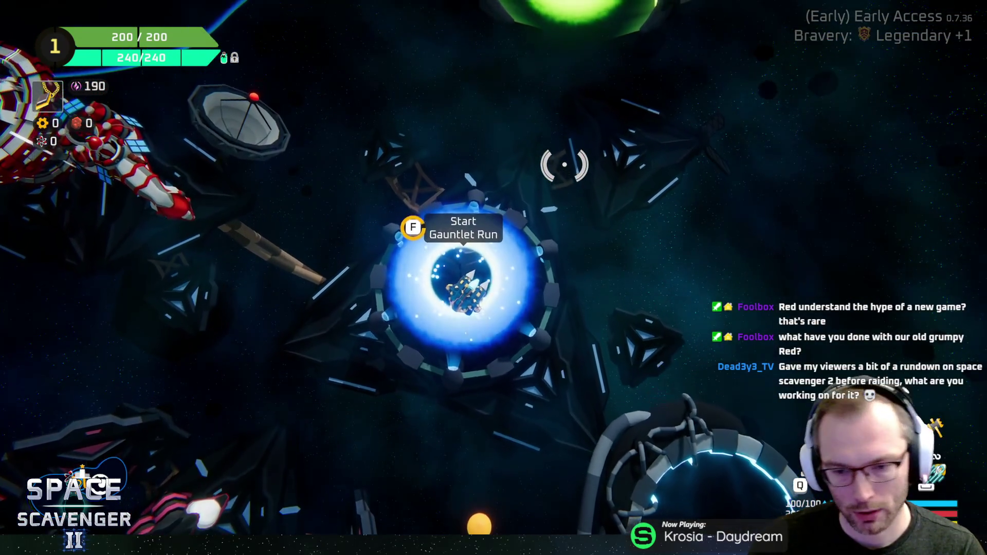
key("f")
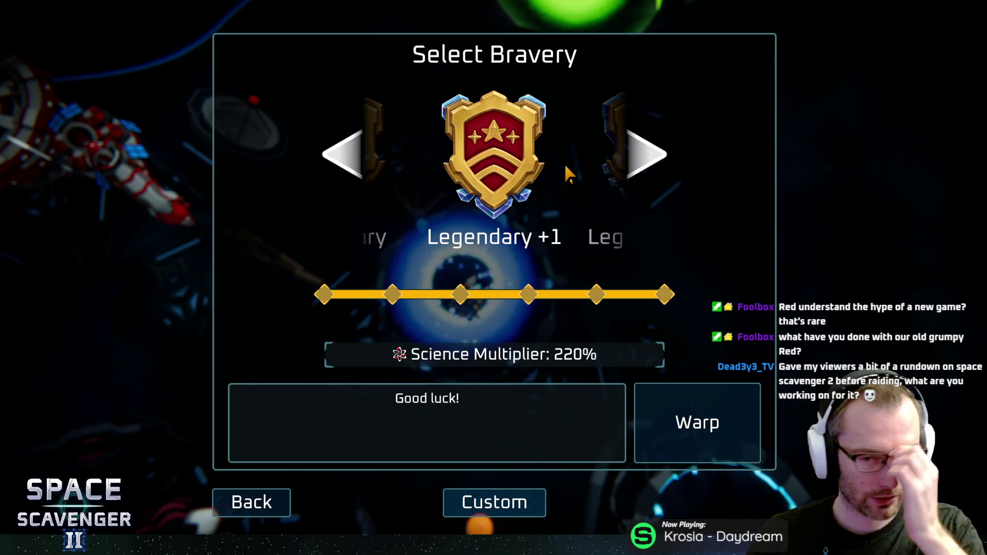
left_click(684, 429)
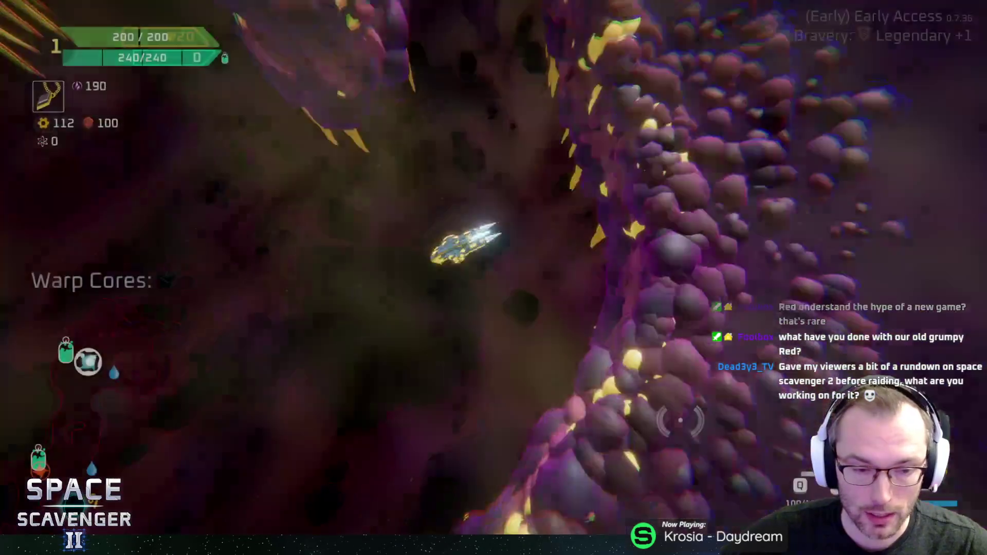
Fly through the purple asteroid field firing at rocks, lifting scrap from 147 to 258
key("w")
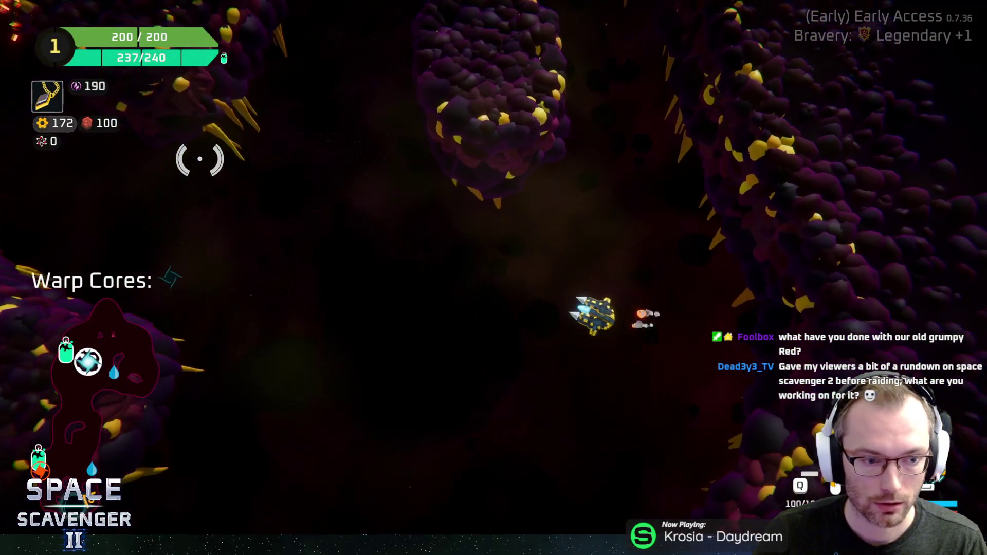
key("w")
mouse_move(198, 159)
left_mouse_down()
mouse_move(507, 220)
mouse_move(387, 190)
left_mouse_up()
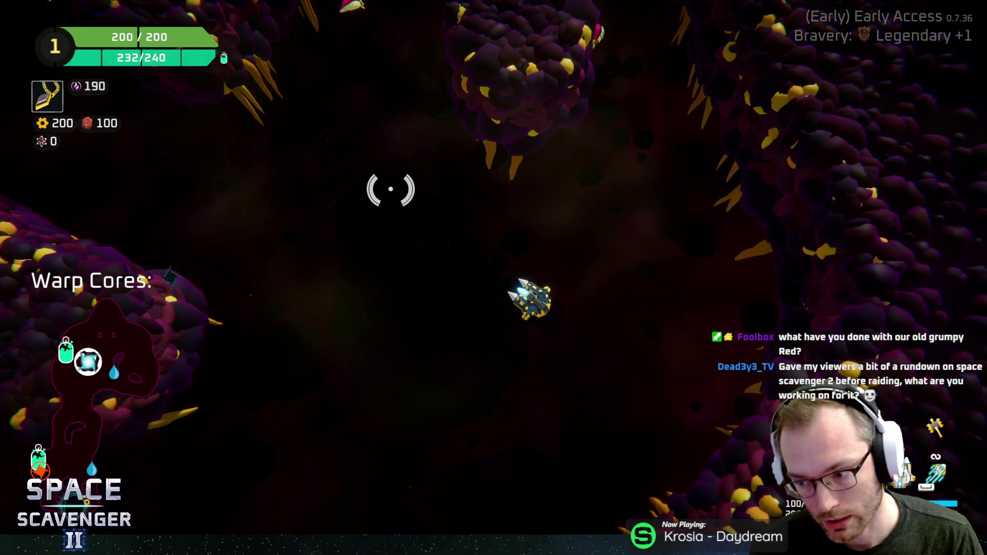
key("w")
mouse_move(388, 189)
left_mouse_down()
mouse_move(462, 168)
mouse_move(509, 79)
mouse_move(408, 116)
mouse_move(430, 165)
mouse_move(579, 199)
mouse_move(457, 203)
left_mouse_up()
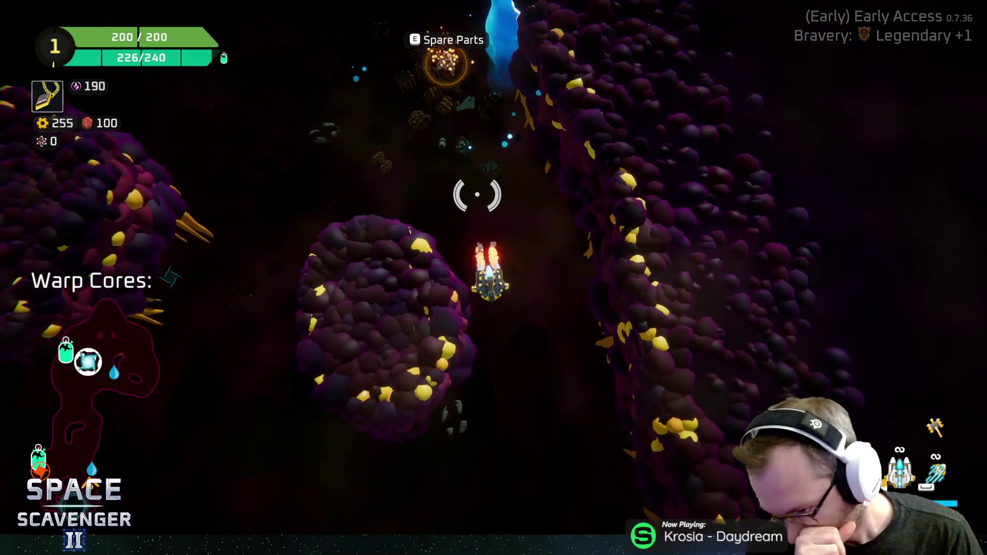
scroll(430, 123, "up", 5)
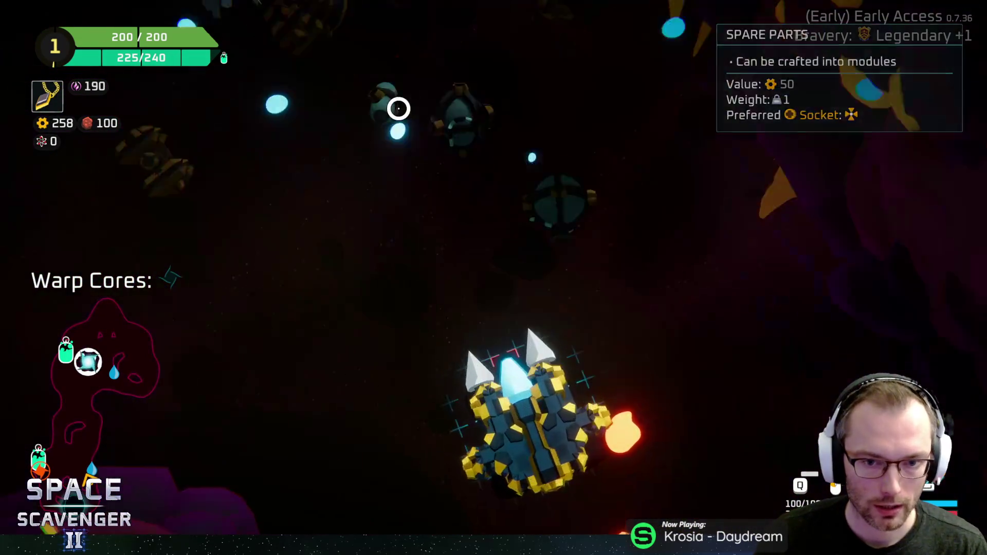
Attach the body part to the ship and shoot asteroids and enemies near the warp core
mouse_move(176, 240)
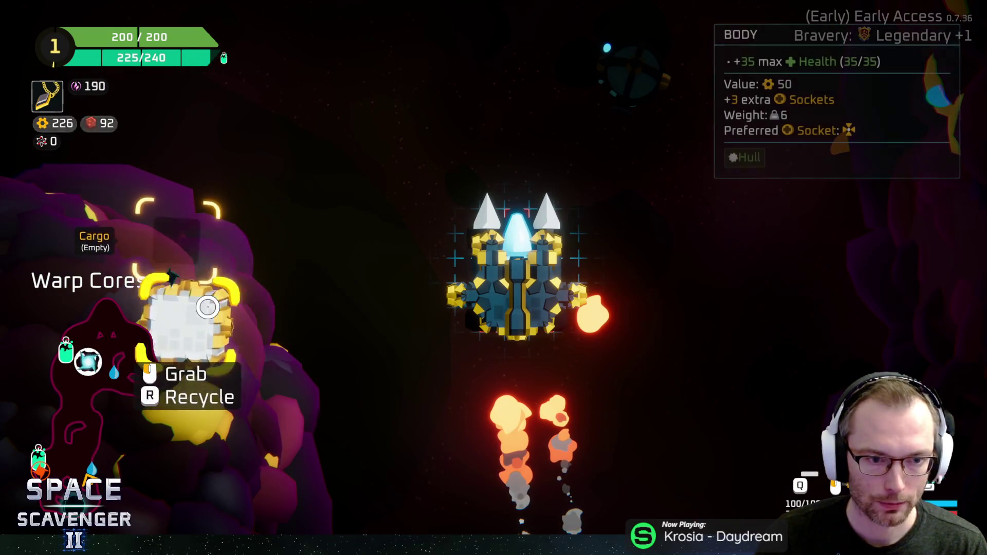
left_click_drag(208, 307, 485, 331)
scroll(511, 232, "down", 5)
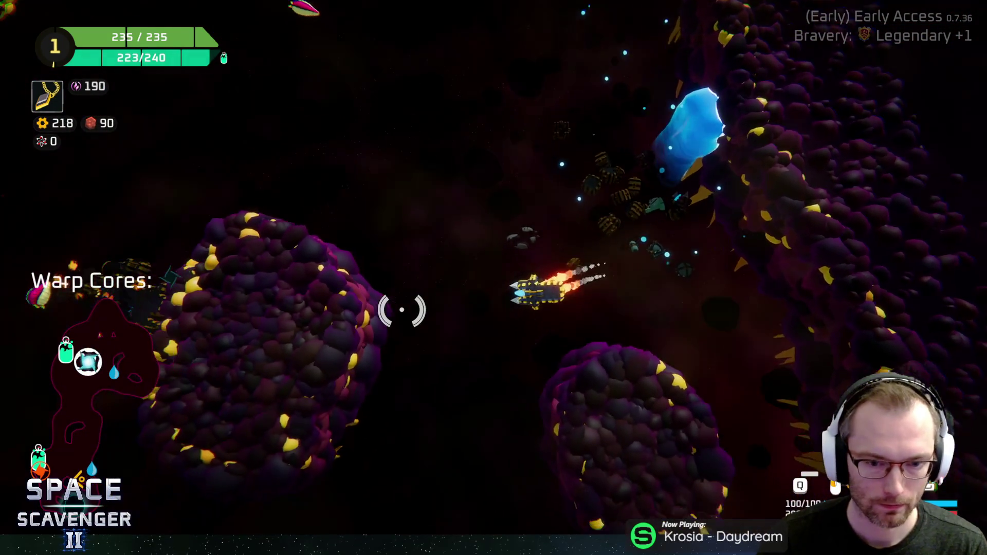
mouse_move(423, 218)
left_mouse_down()
mouse_move(399, 176)
mouse_move(520, 110)
mouse_move(569, 185)
mouse_move(570, 175)
left_mouse_up()
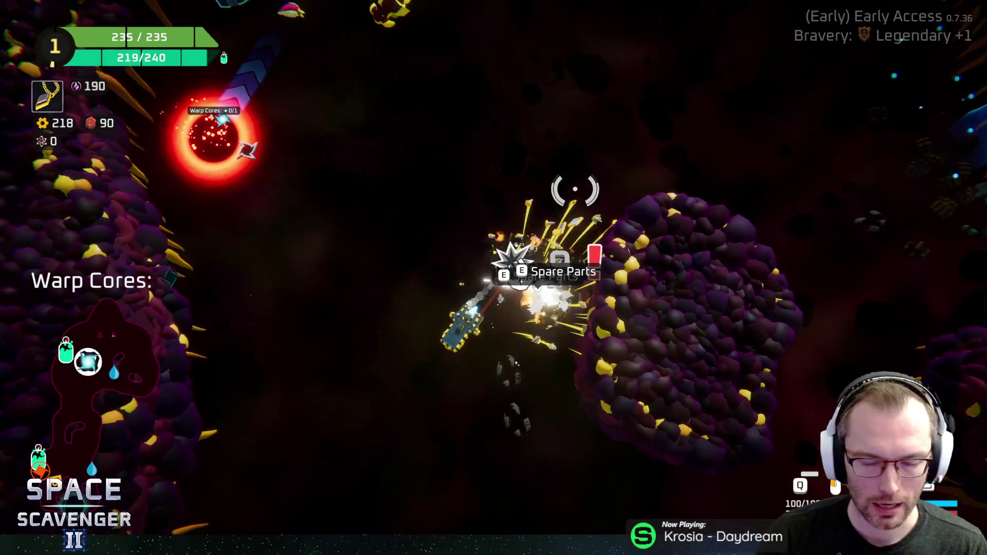
mouse_move(472, 172)
left_mouse_down()
mouse_move(425, 141)
mouse_move(387, 156)
mouse_move(405, 185)
mouse_move(445, 154)
mouse_move(511, 170)
left_mouse_up()
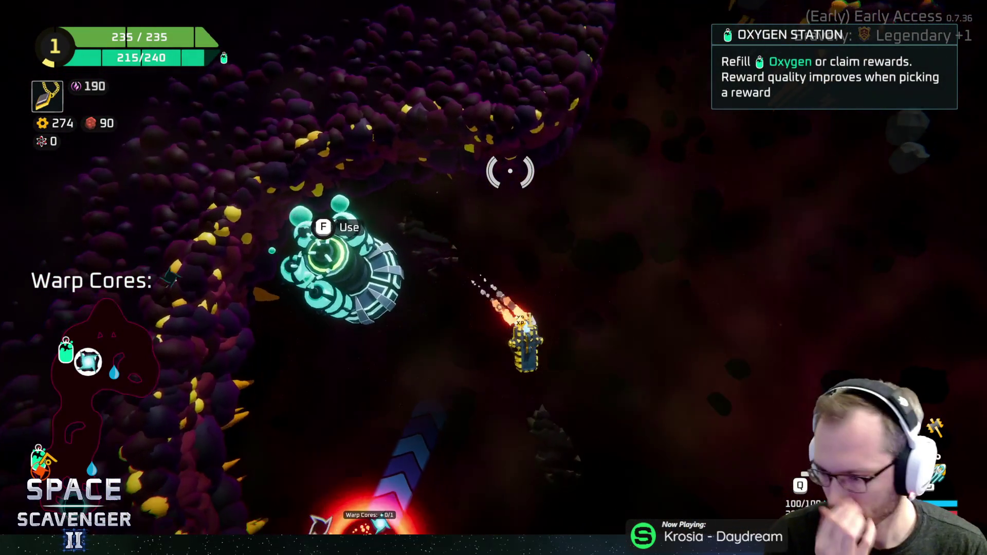
Fly up through the cave to the Spare Parts debris, raising scrap to 274
key("w")
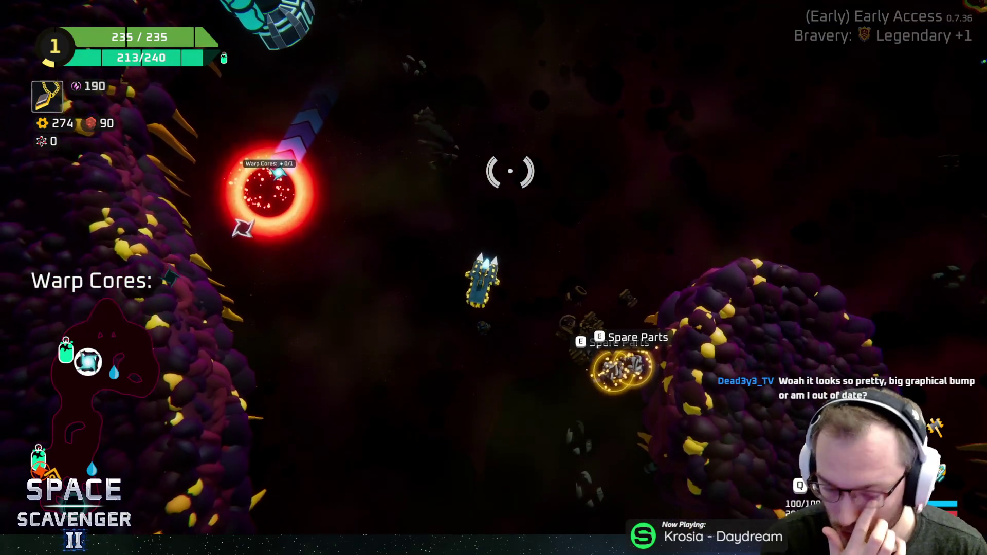
key("w")
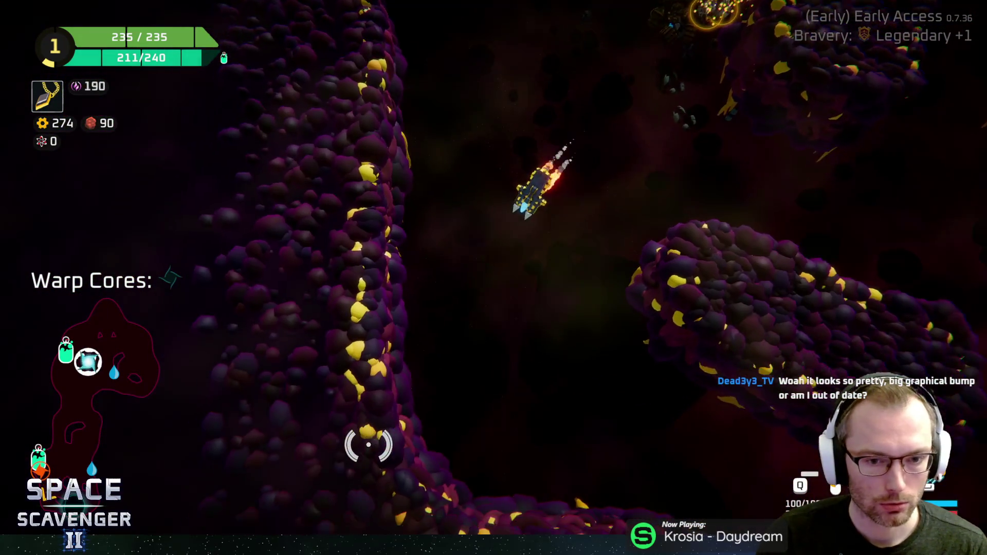
key("w")
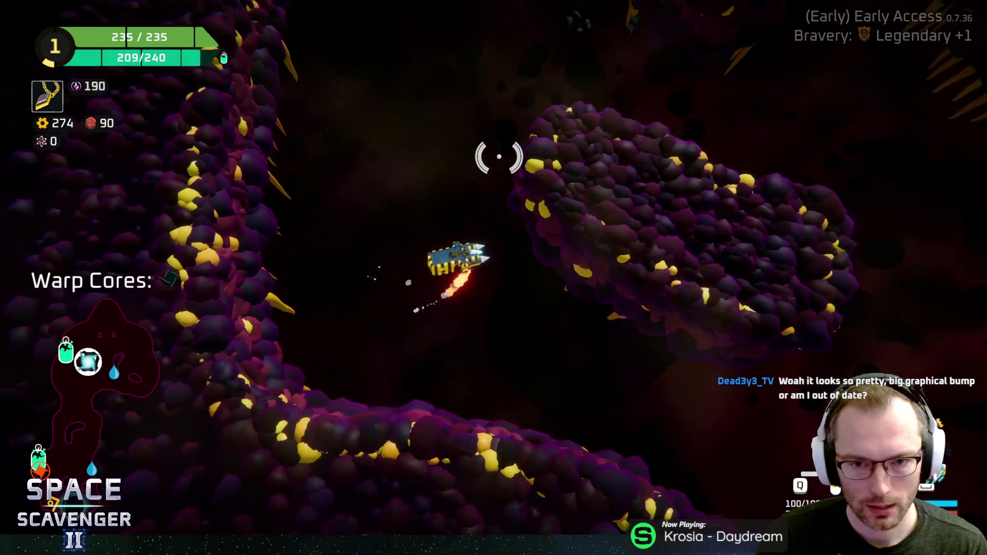
key("w")
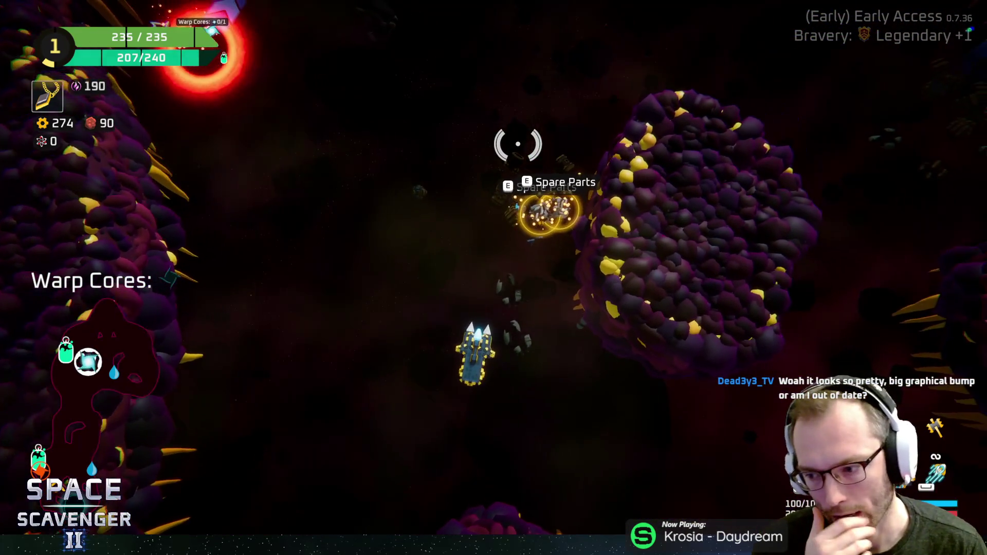
key("w")
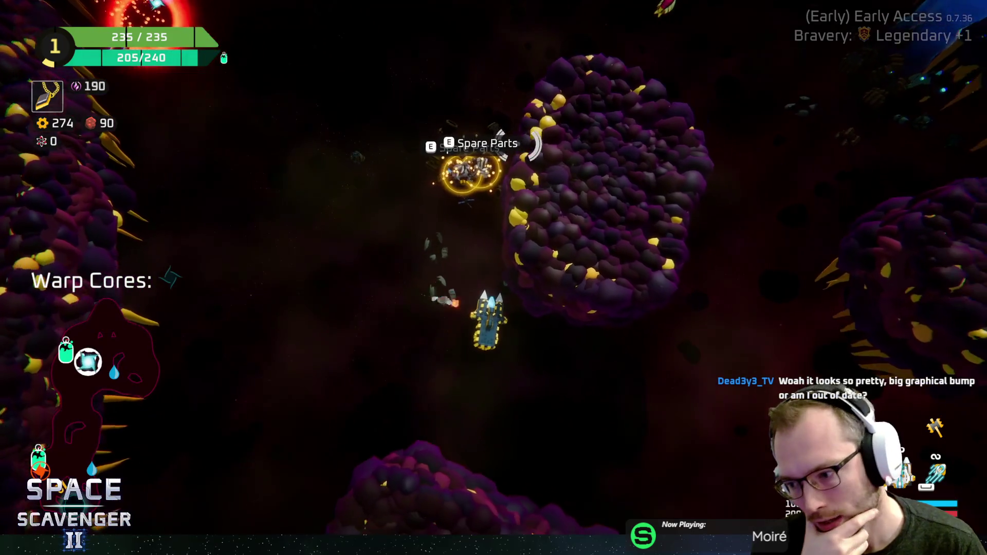
key("d")
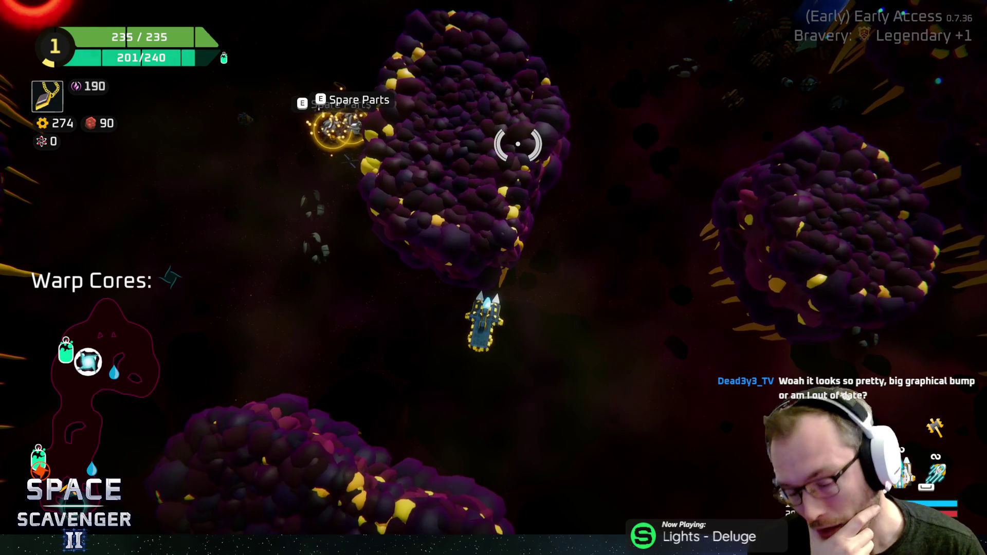
key("a")
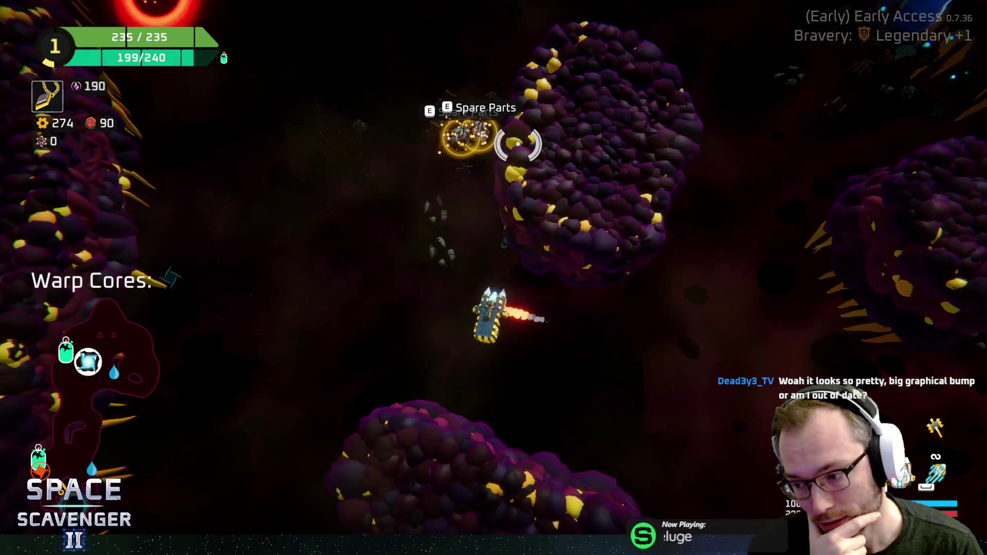
key("a")
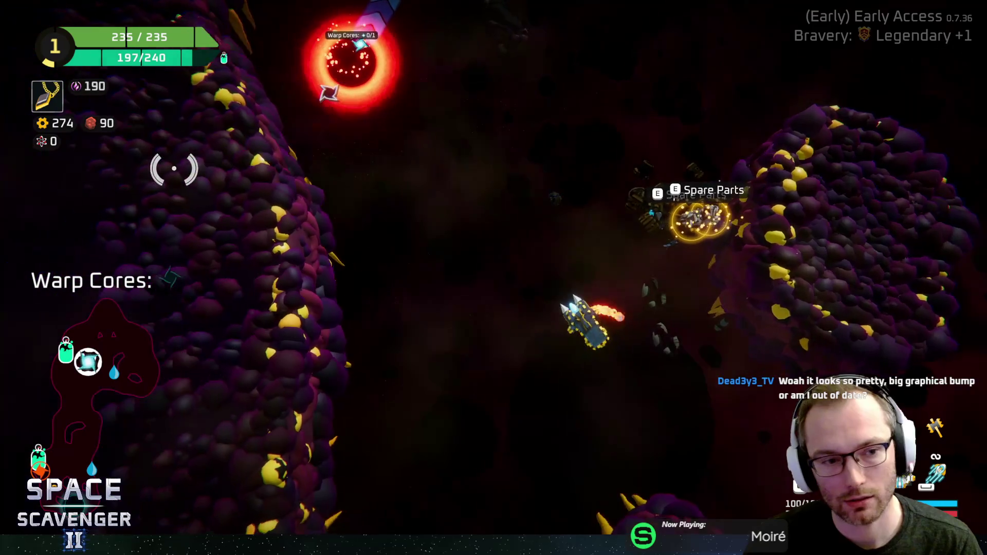
key("s")
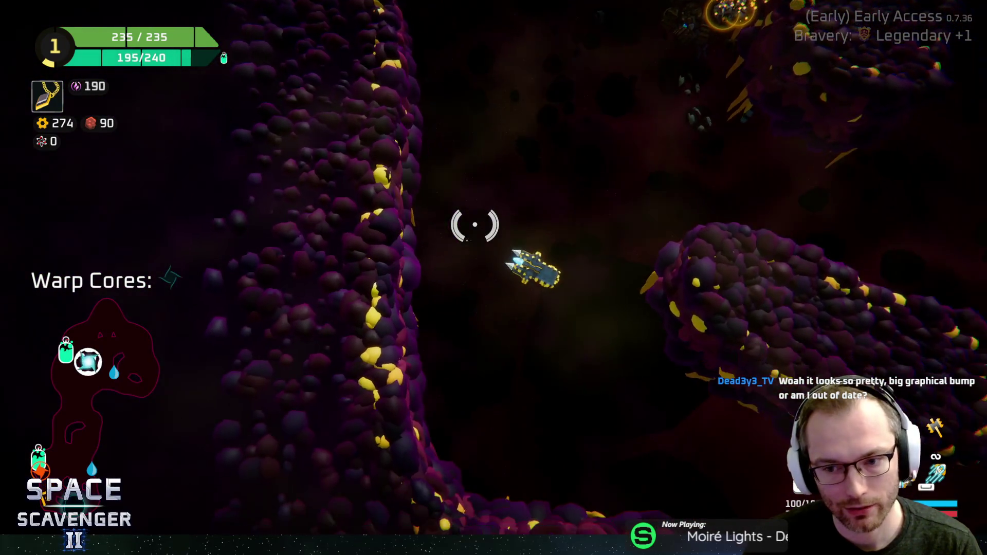
key("w")
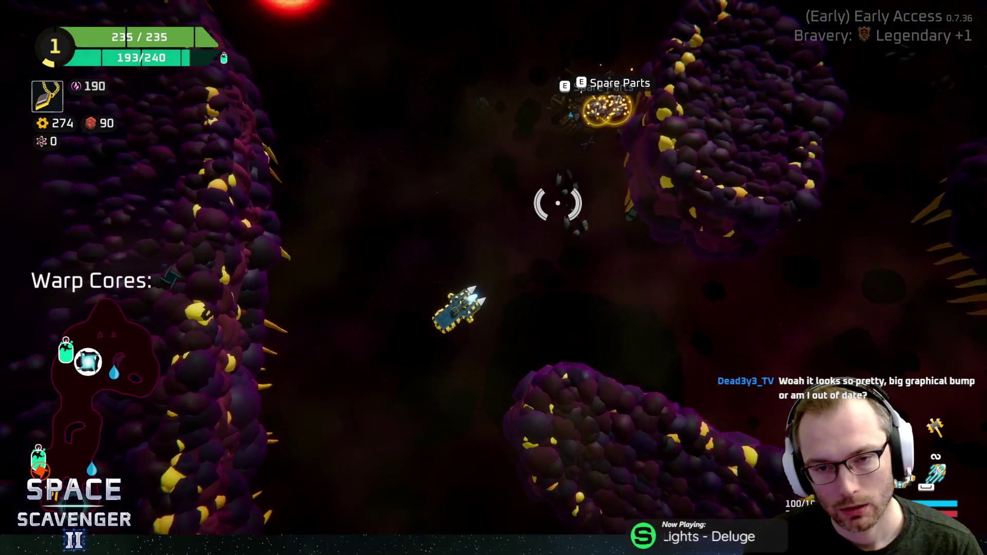
key("w")
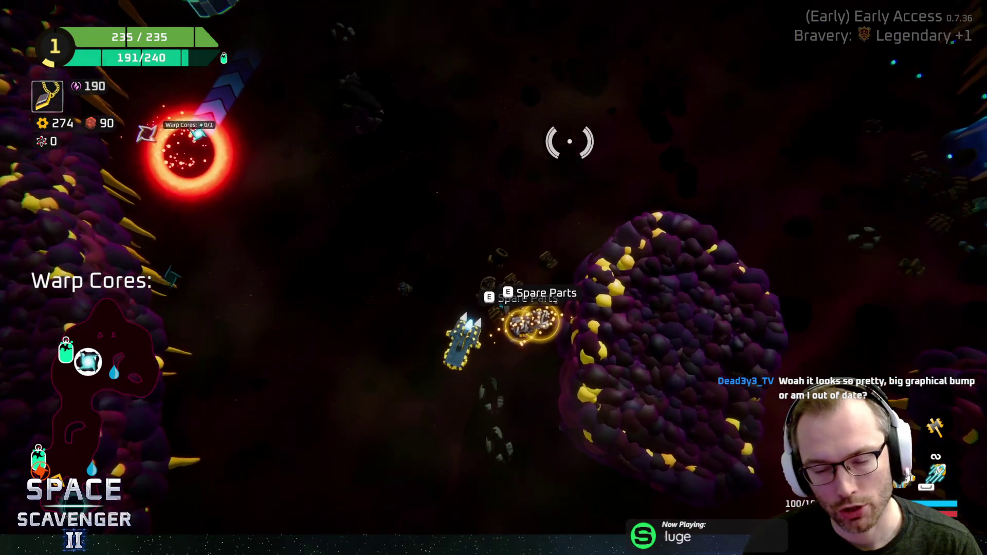
Craft a Throwing Axe from the Spare Parts and mount it on the ship's right side, leaving 114 scrap
key("e")
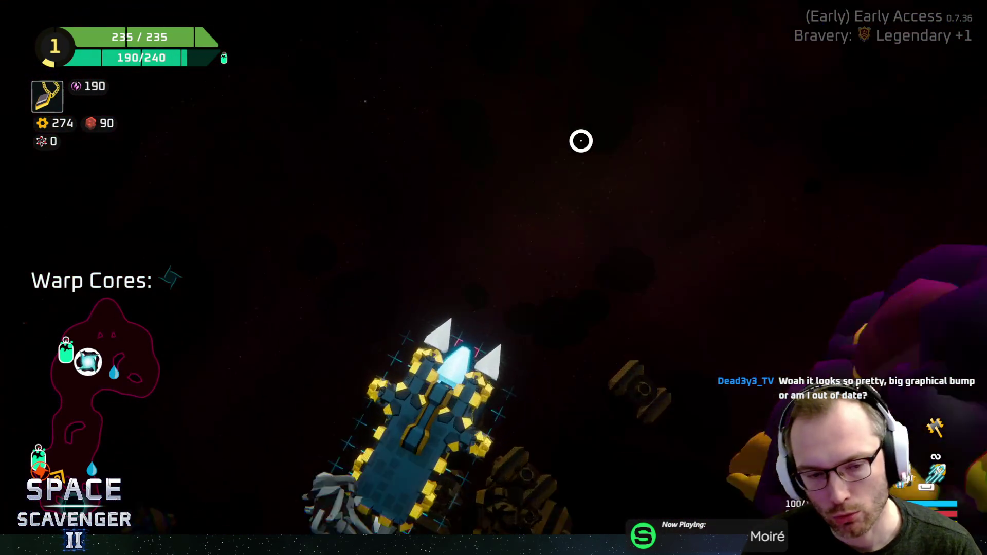
mouse_move(165, 238)
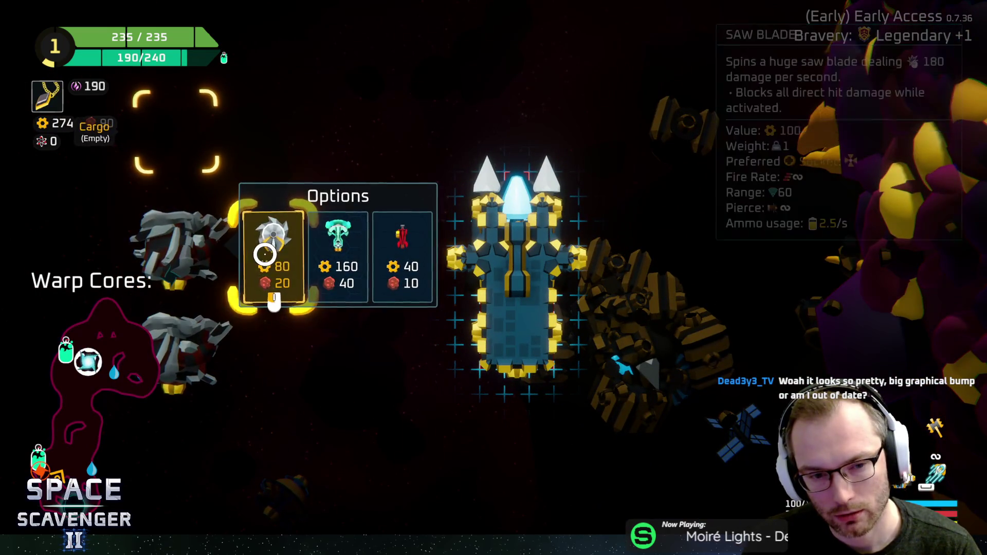
left_click_drag(497, 330, 617, 295)
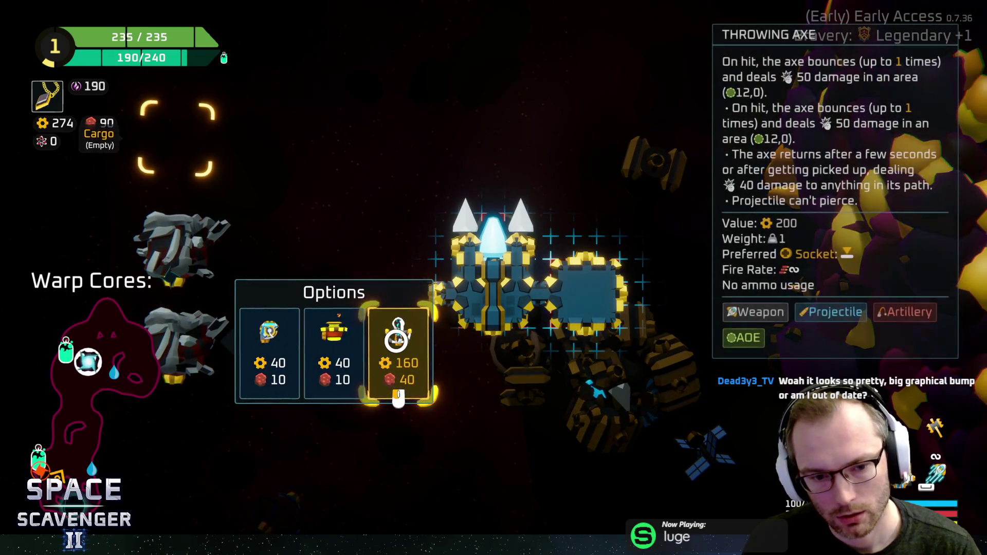
key("Escape")
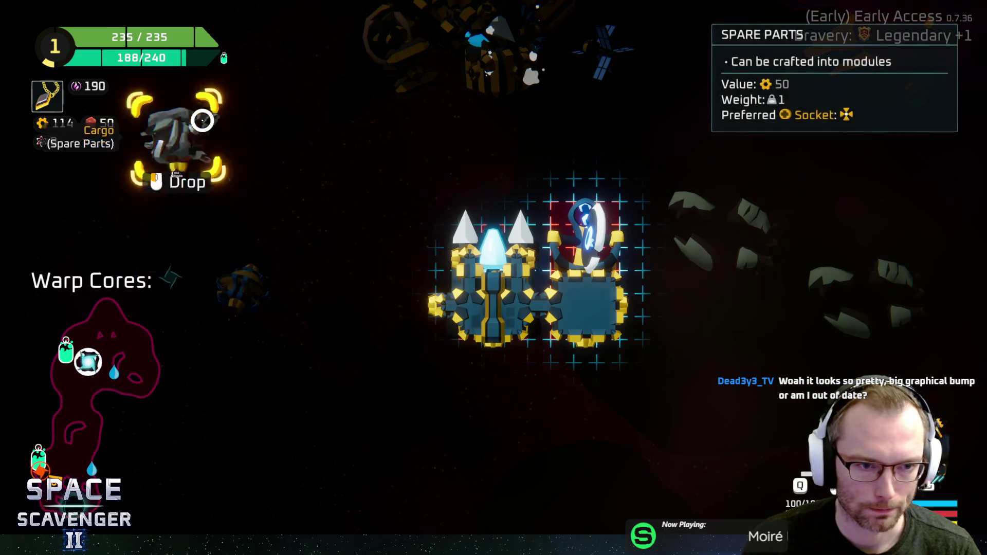
left_click(202, 121)
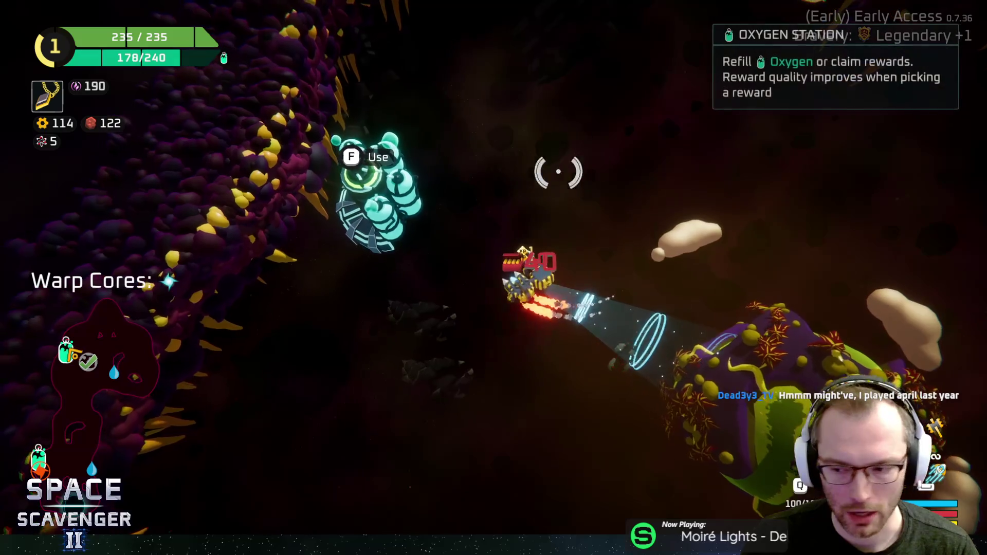
Claim the 50-resource reward at the Oxygen Station and start shooting the pink enemies
key("e")
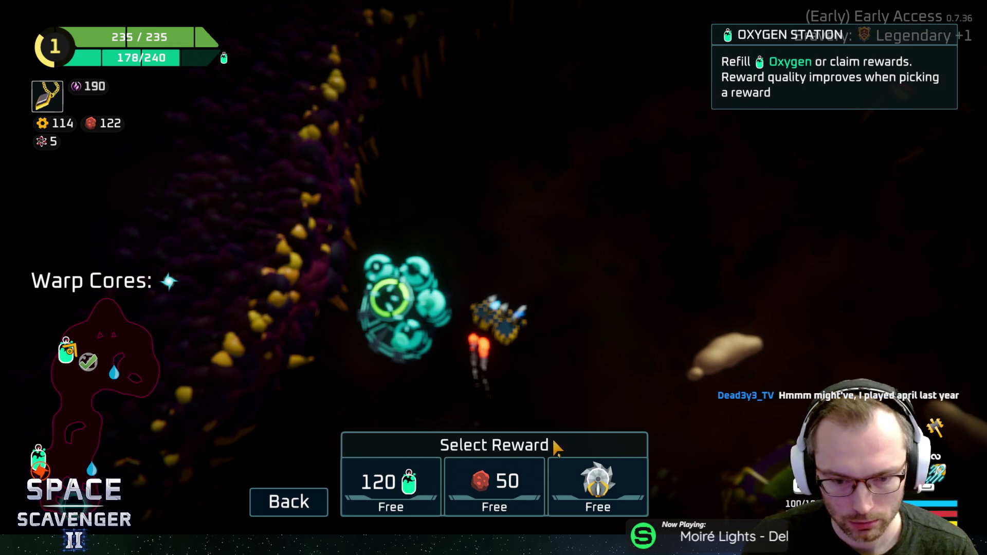
left_click(494, 486)
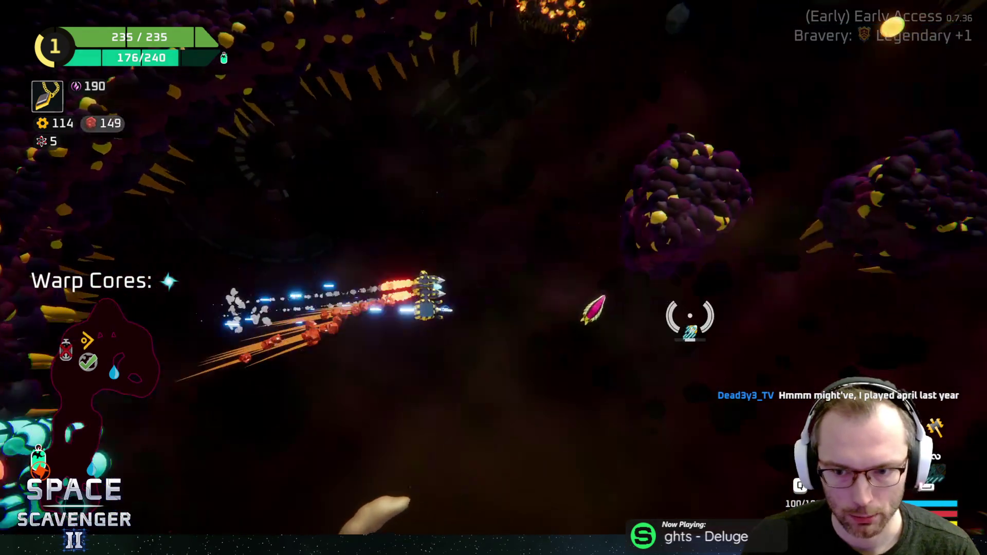
left_click(570, 329)
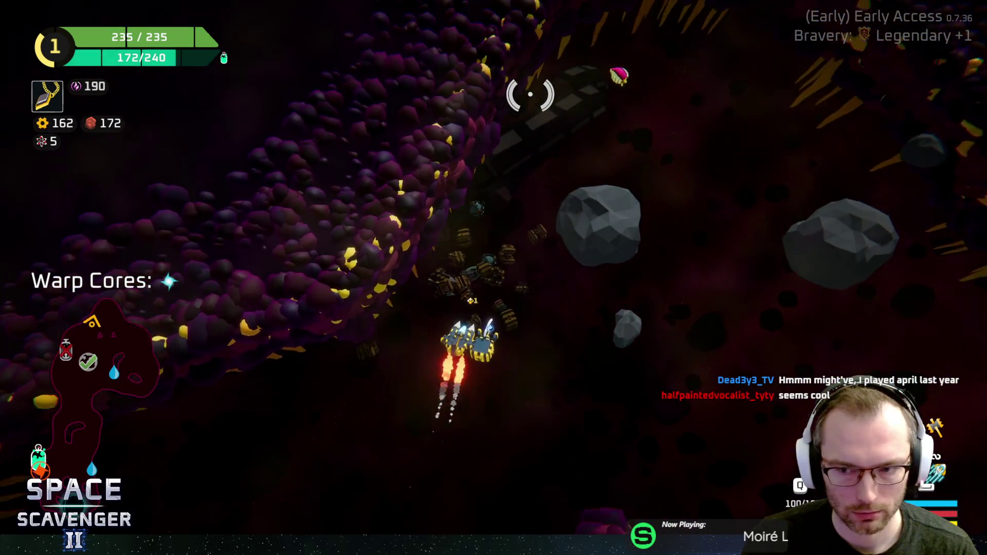
left_click(596, 133)
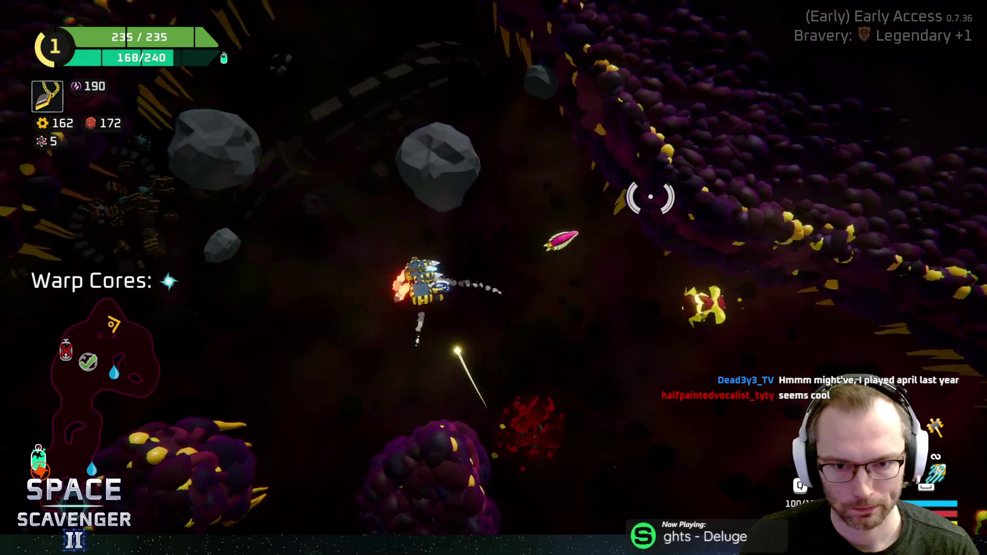
left_click(652, 189)
Keep destroying enemies and asteroids through the cave until scrap reaches 212
left_click(632, 245)
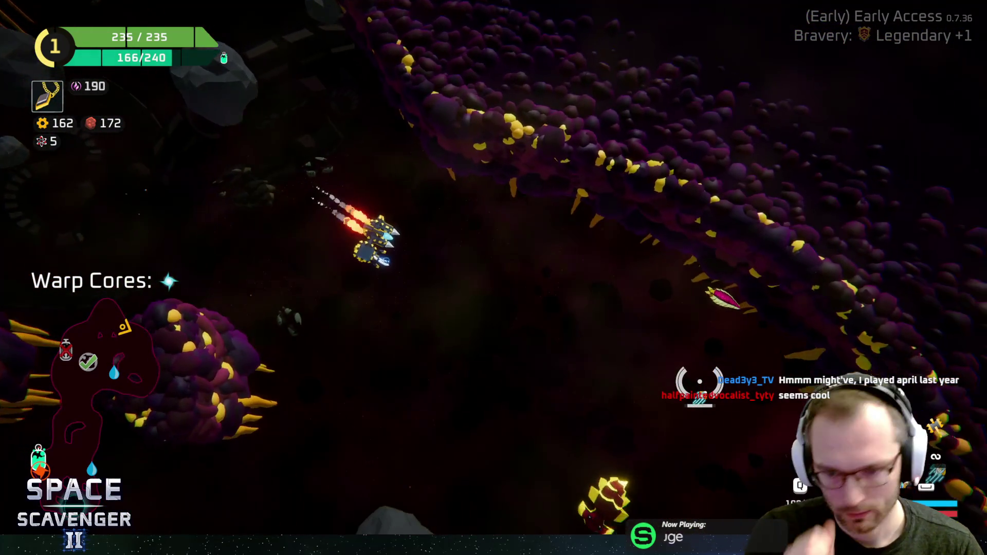
left_click(411, 329)
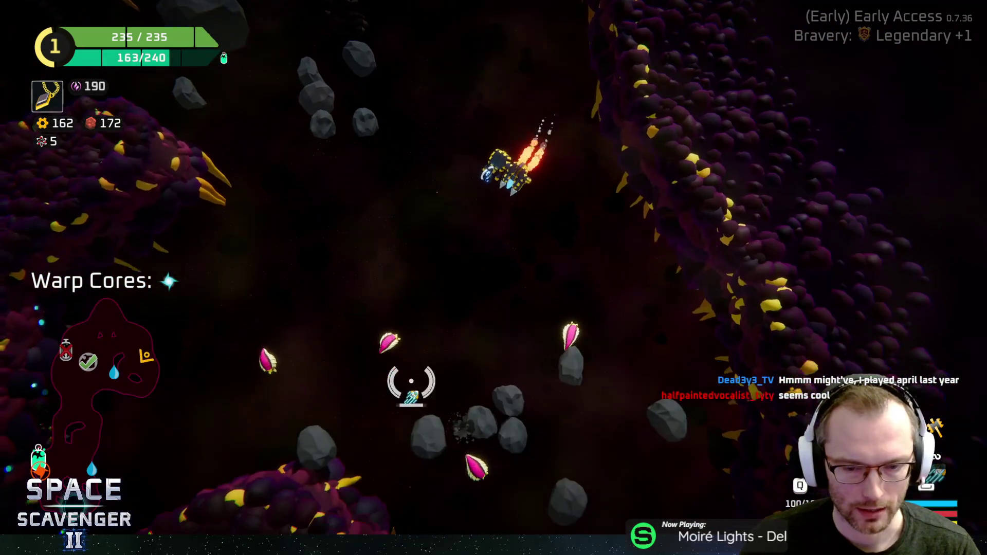
left_click(535, 396)
left_click(705, 187)
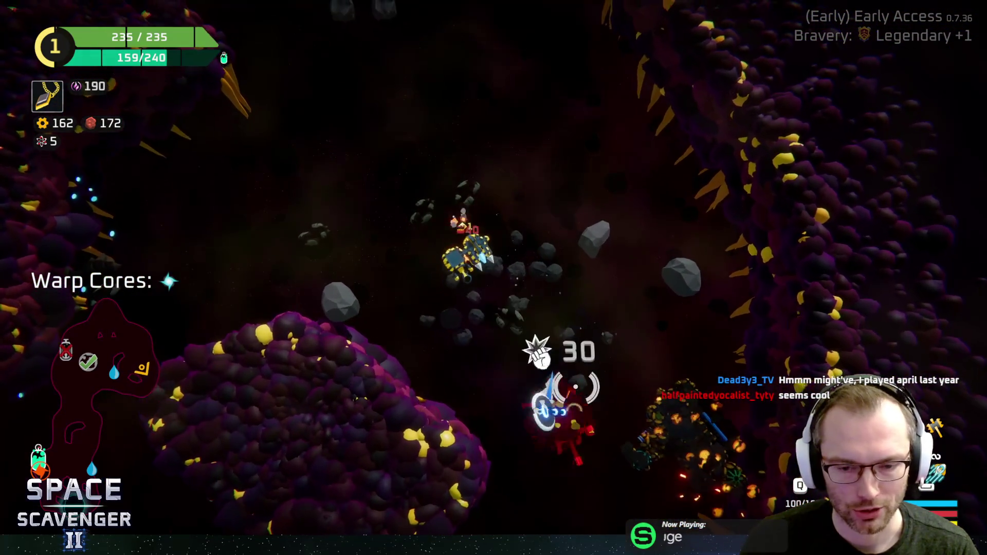
left_click(545, 350)
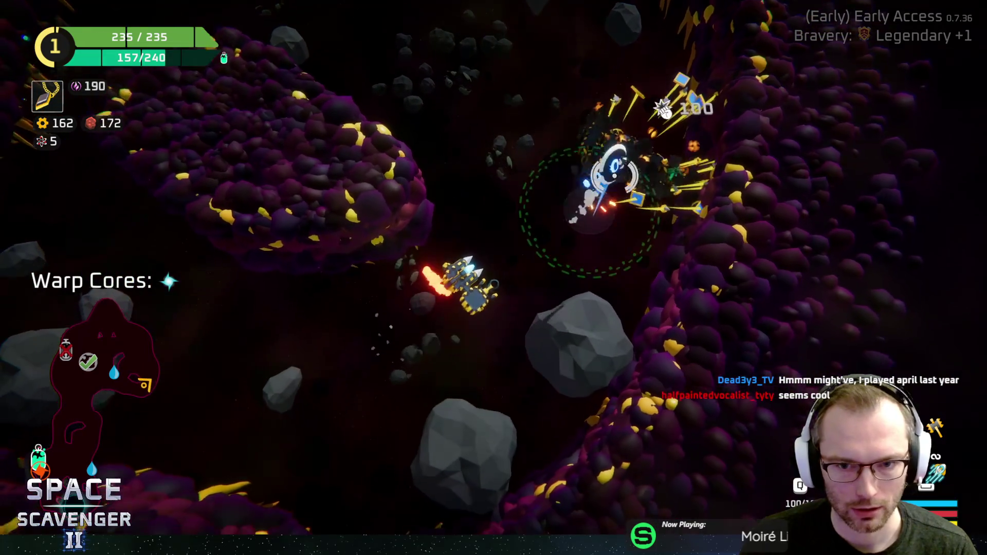
left_click(584, 216)
left_click(374, 160)
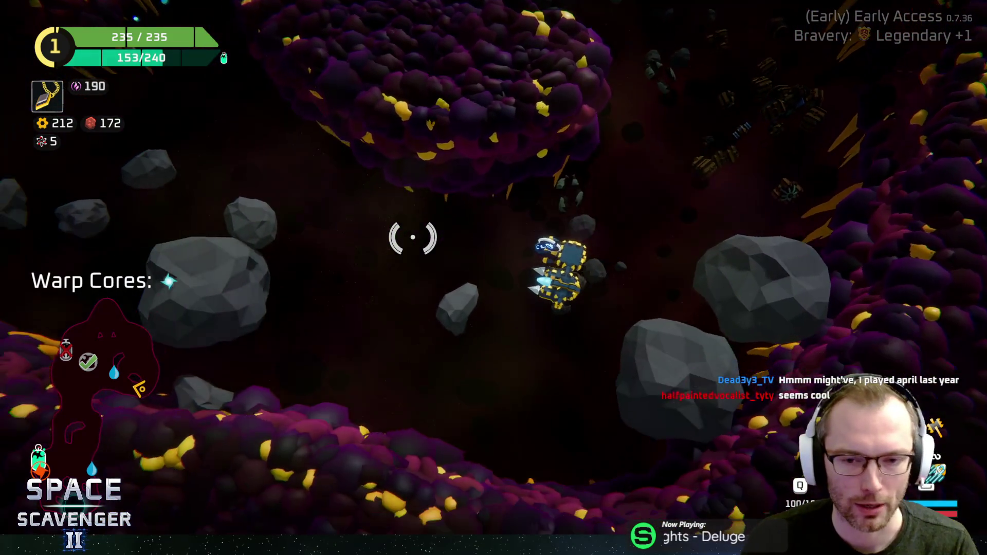
key("Escape")
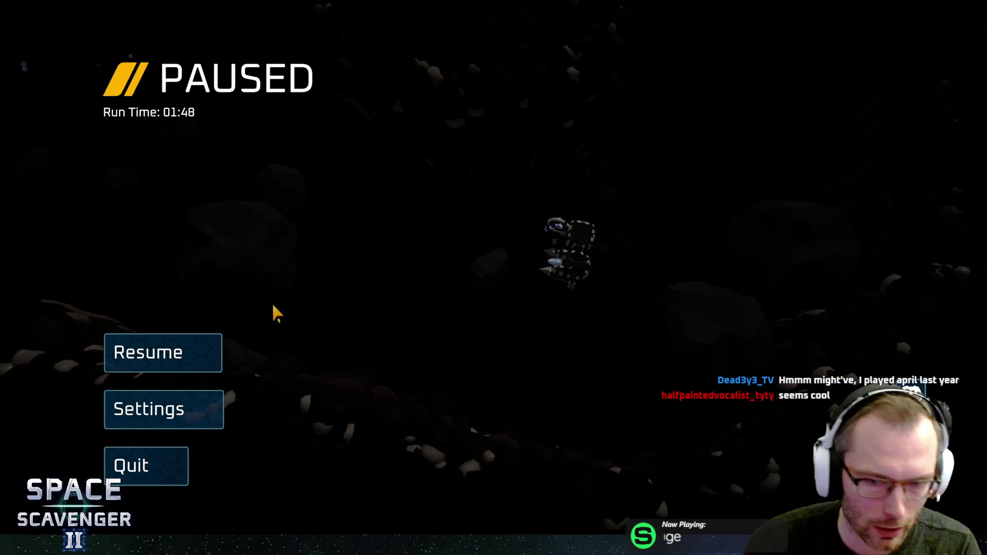
Resume, pause again and start quitting, then back out and keep playing
left_click(220, 366)
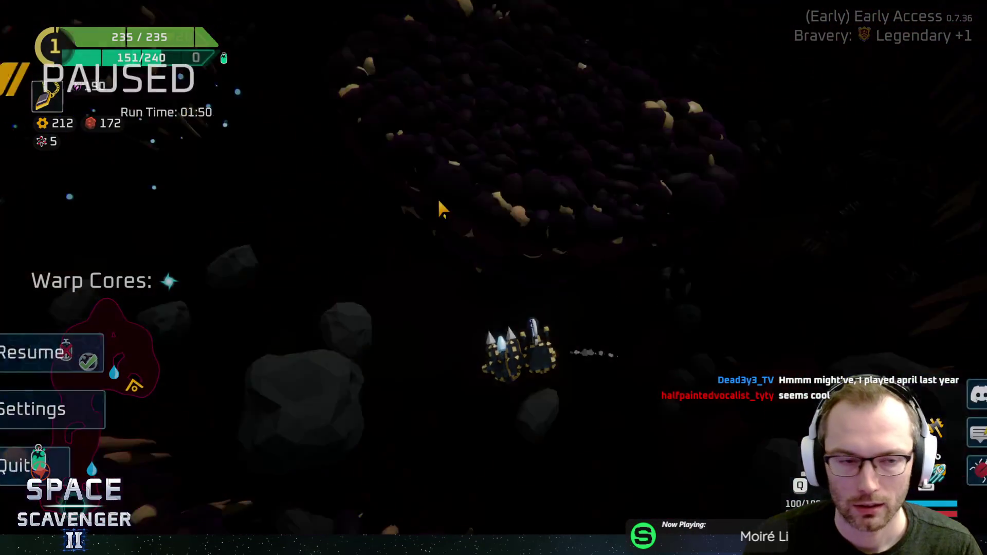
key("Escape")
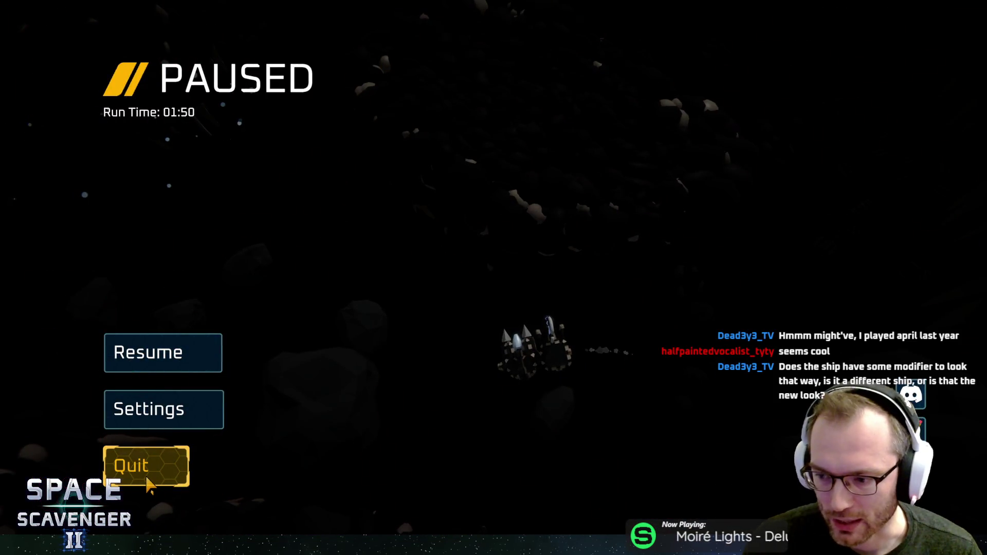
left_click(148, 484)
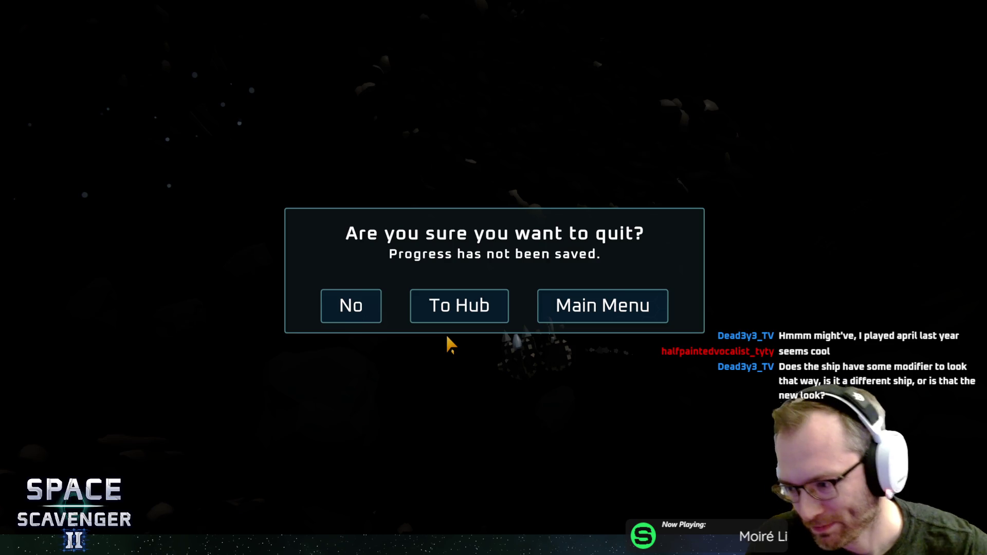
key("Escape")
key("Escape")
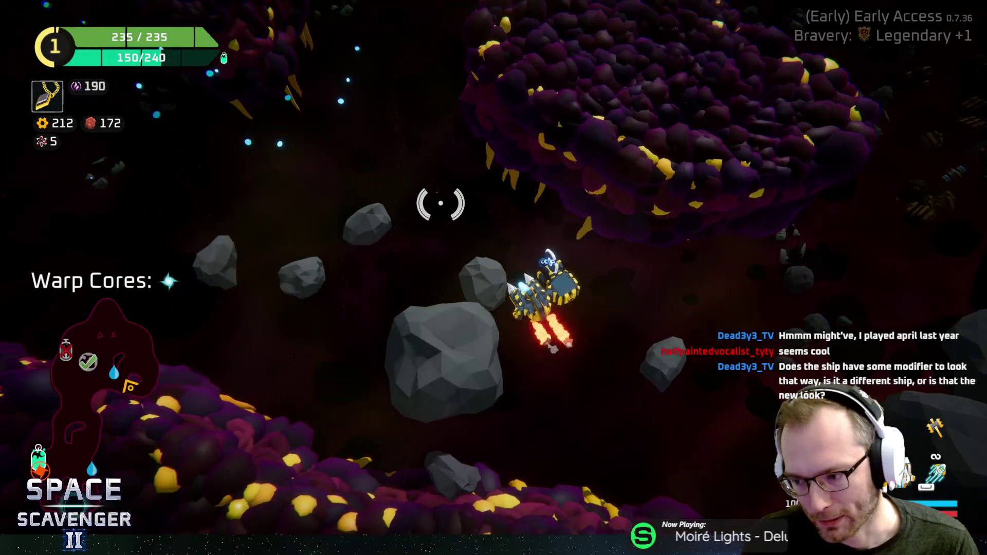
Pause, quit the run and confirm, loading a fresh run with 0 scrap and full health and fuel
key("Escape")
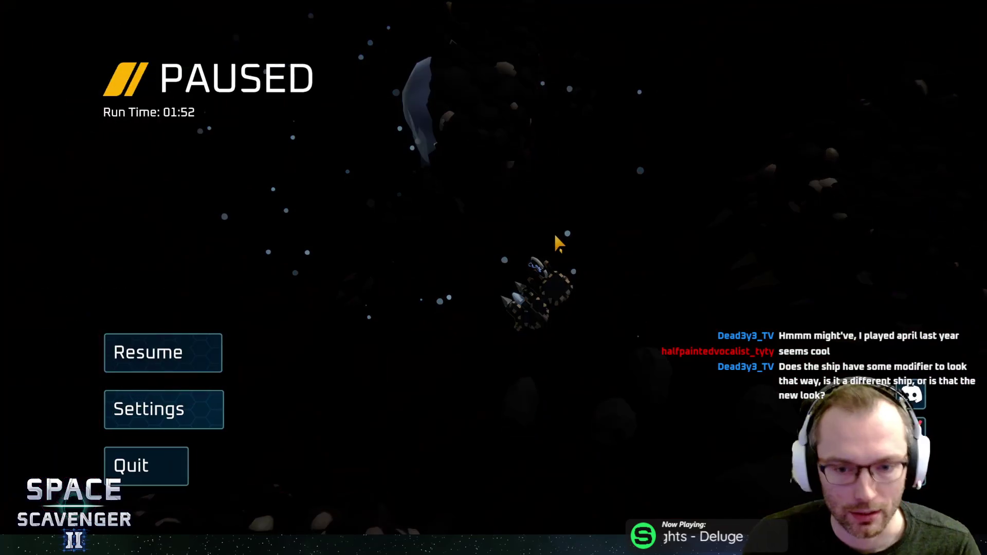
key("Escape")
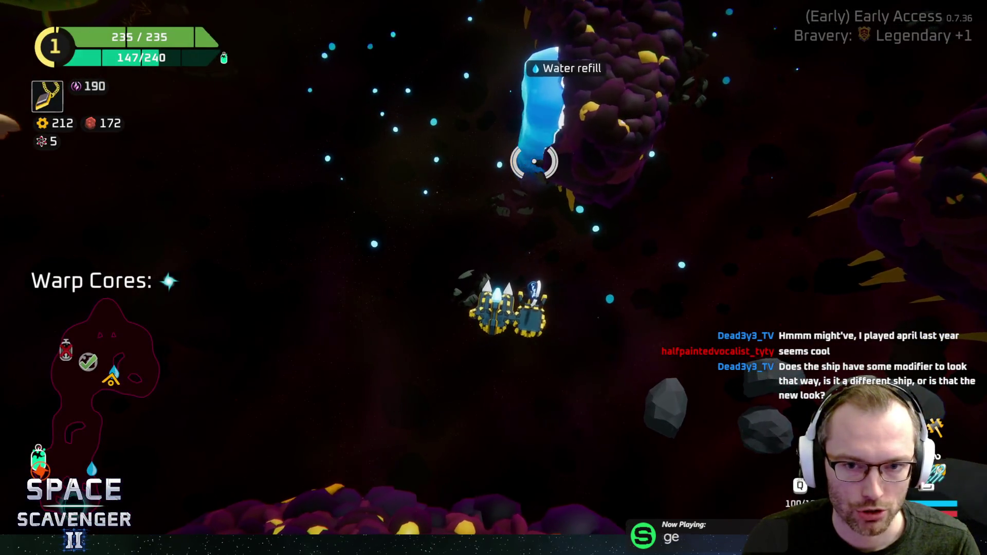
key("Escape")
left_click(180, 470)
left_click(545, 317)
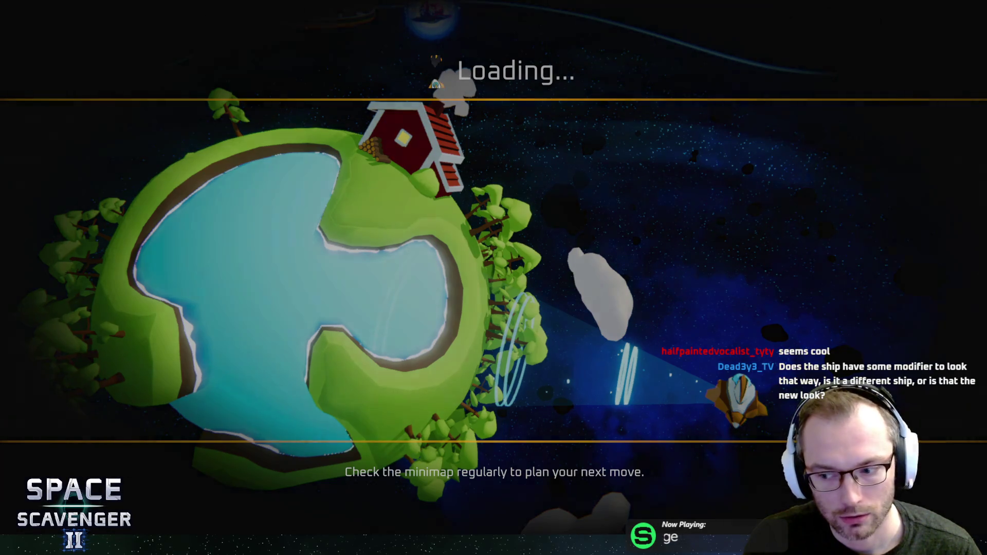
key("d")
left_click(561, 309)
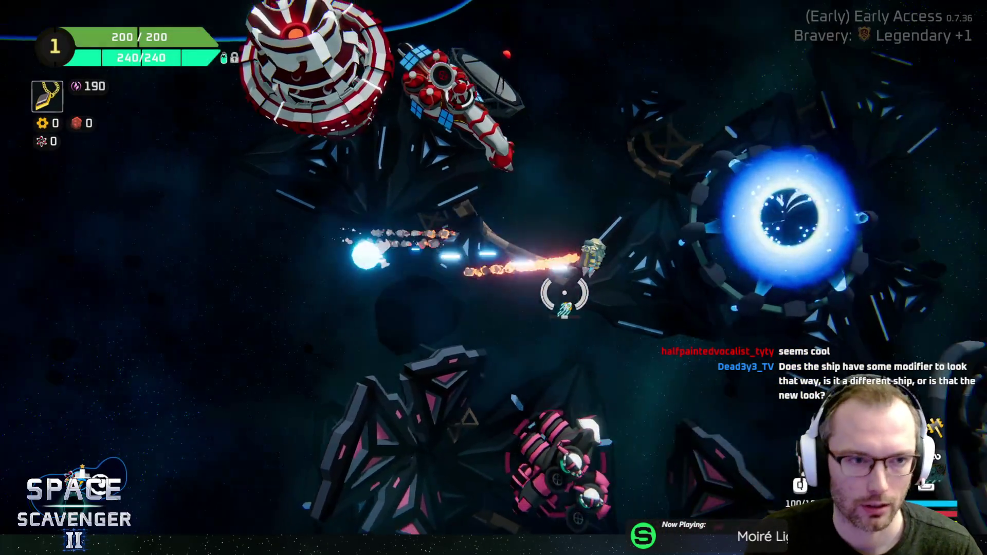
Enter the Customize Ship ring, preview the Panther and Classic skins, then close and reopen customization
key("s")
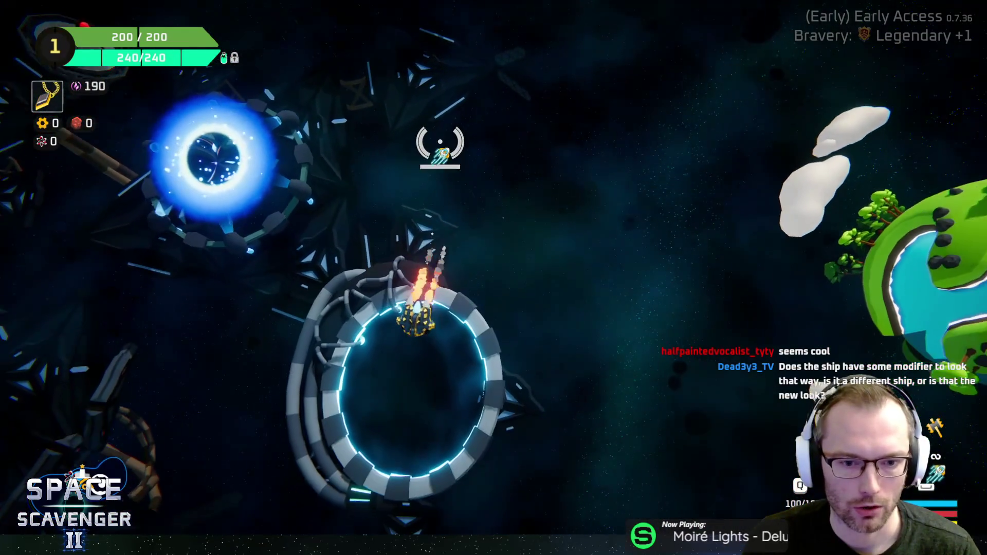
key("f")
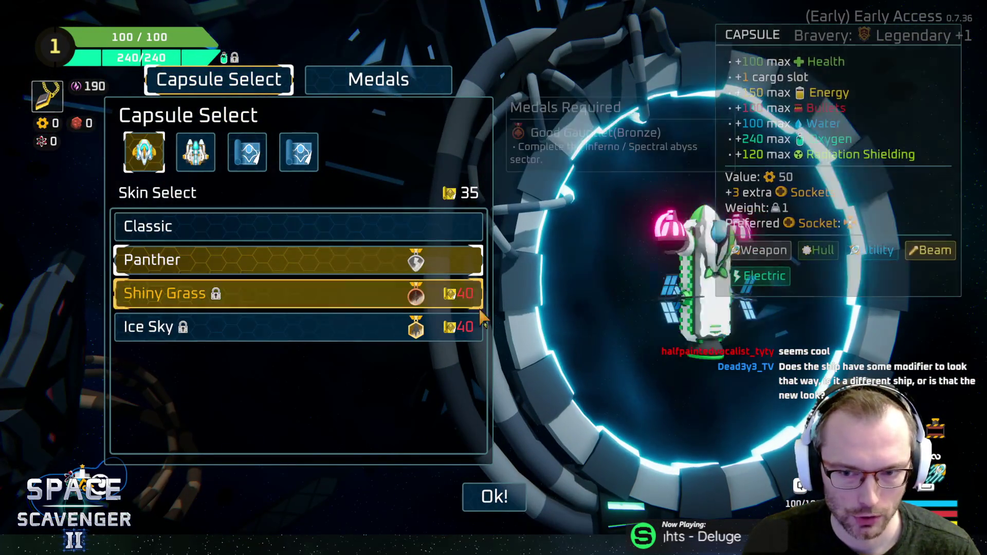
left_click(339, 265)
left_click(258, 239)
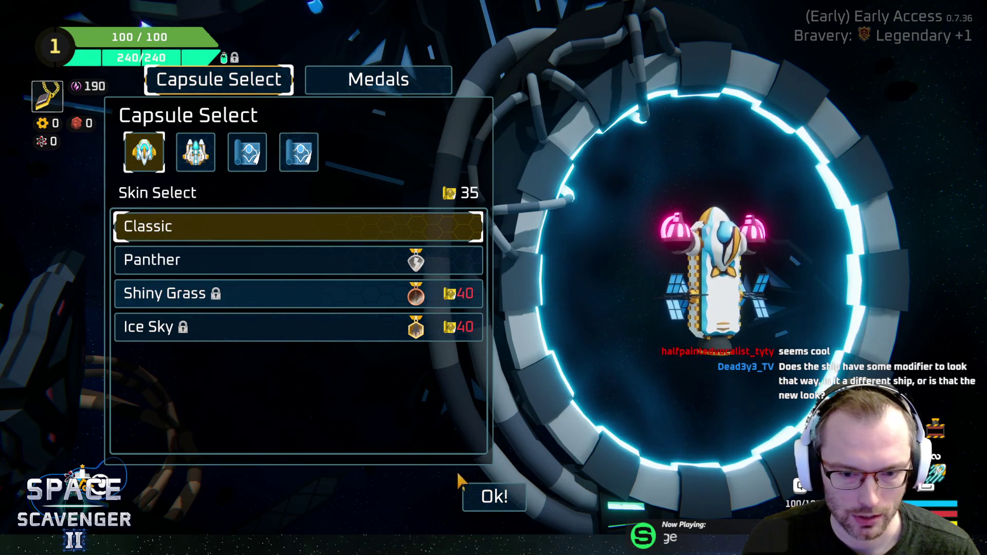
left_click(491, 496)
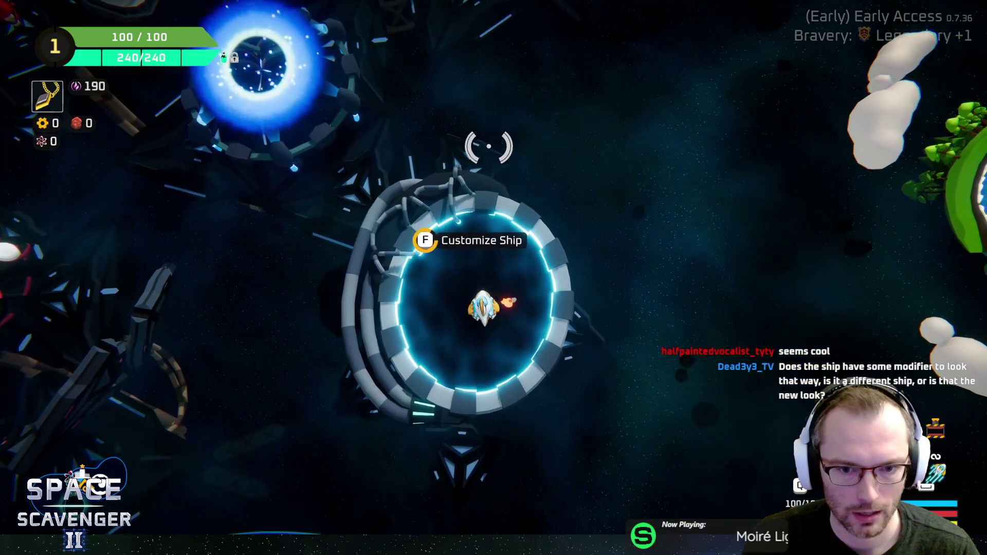
key("f")
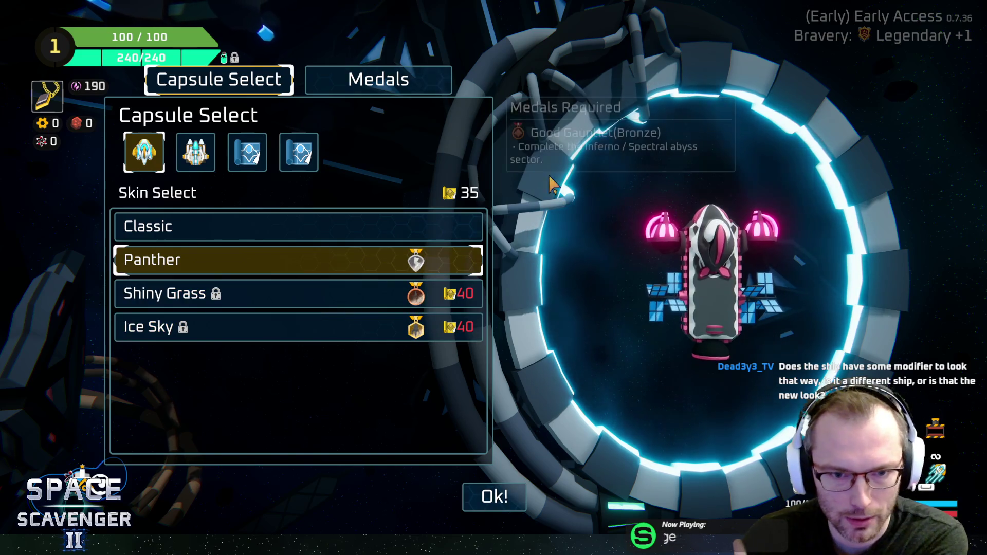
Compare the first and second capsules and try the locked Shiny Grass skin
left_click(208, 163)
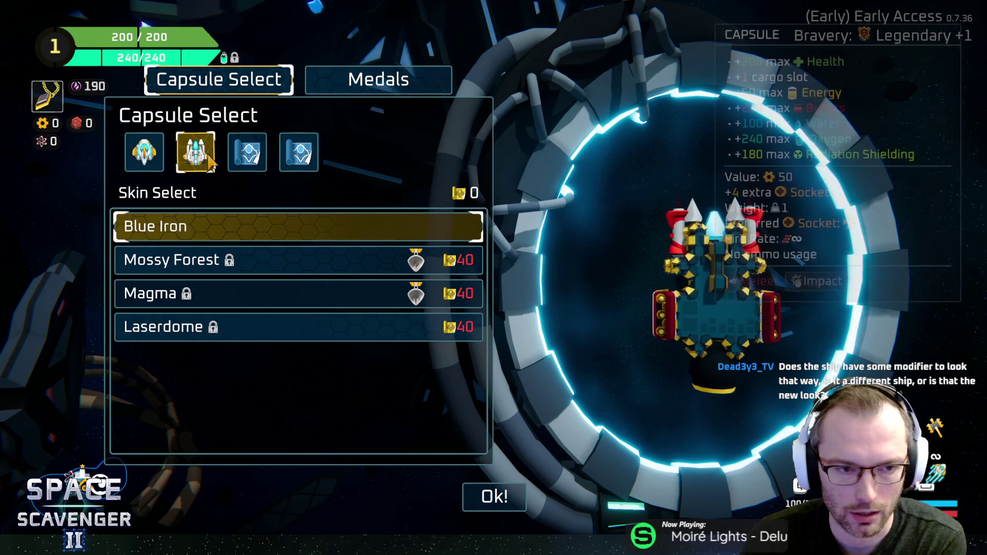
left_click(142, 160)
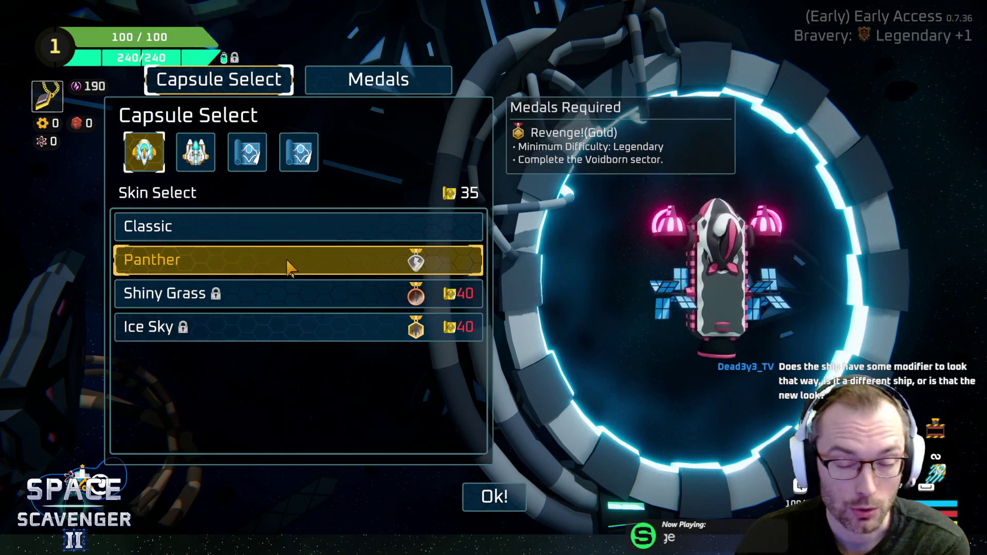
left_click(198, 159)
left_click(144, 153)
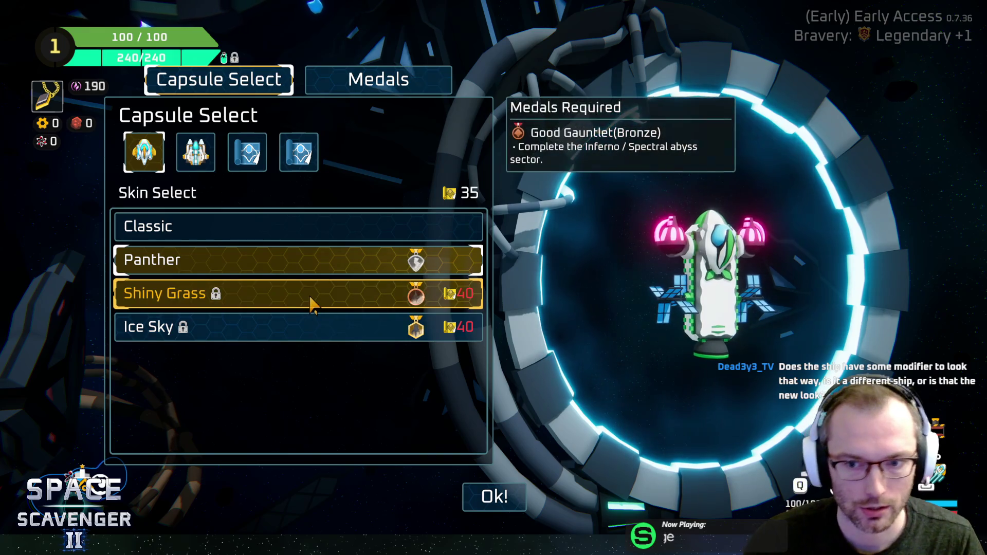
left_click(312, 301)
left_click(490, 333)
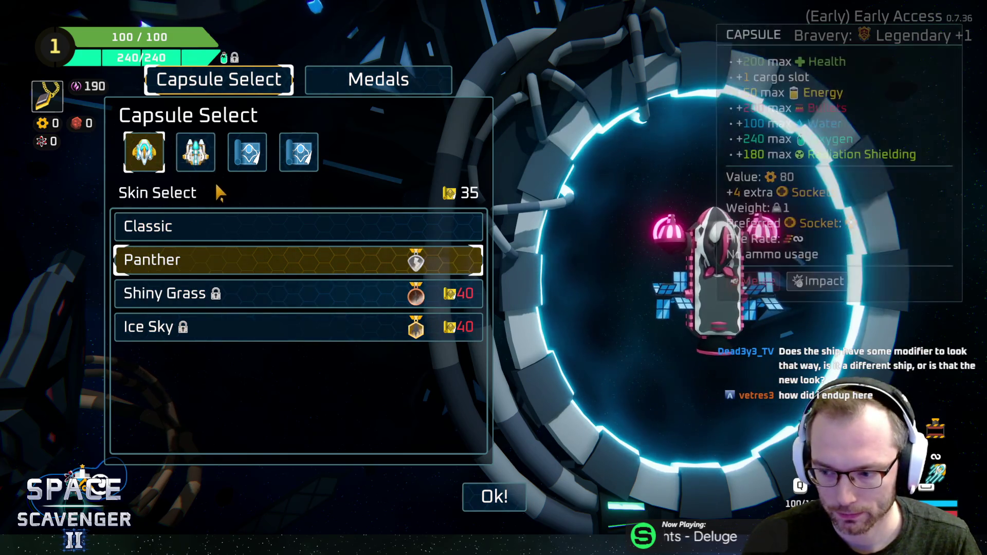
Compare capsules once more, look through the earned Medals, and confirm the customization with Ok!
left_click(198, 150)
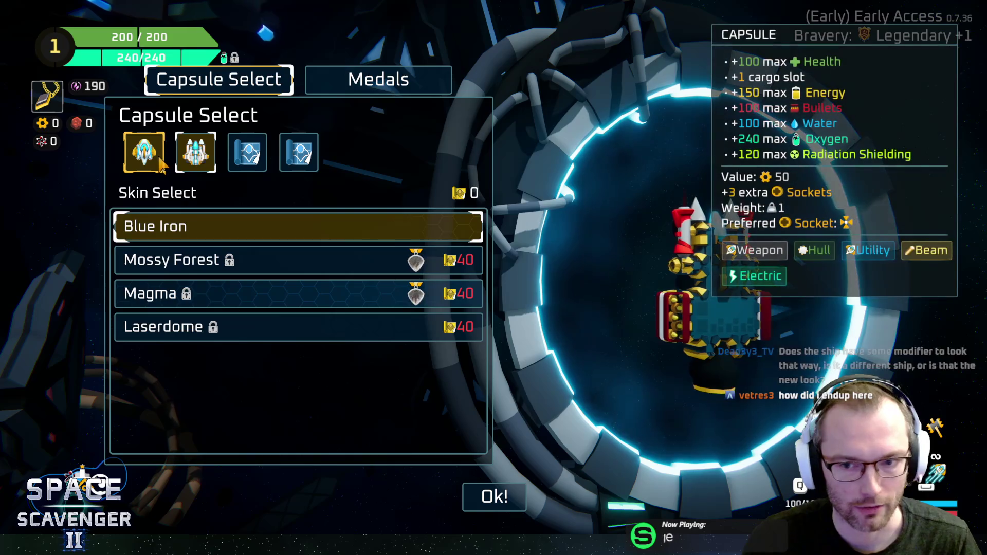
left_click(154, 156)
left_click(180, 146)
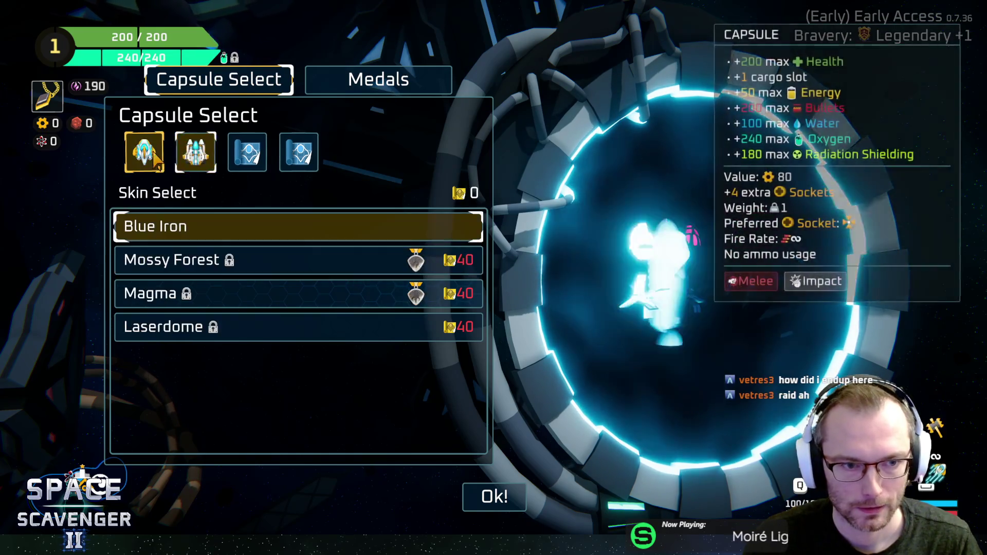
left_click(387, 82)
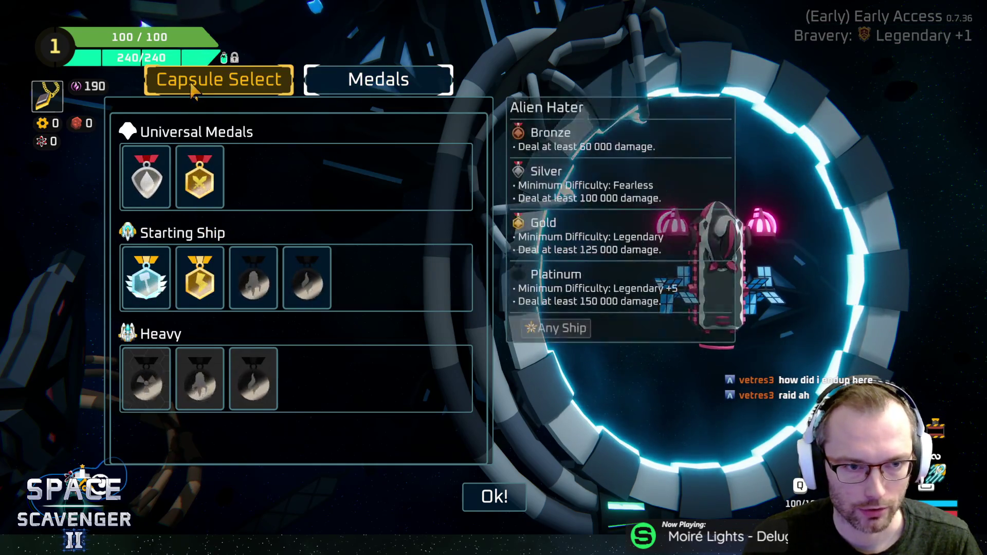
left_click(206, 81)
left_click(494, 497)
Visit the Co-op station keeping Single Player, then check the science research options
key("a")
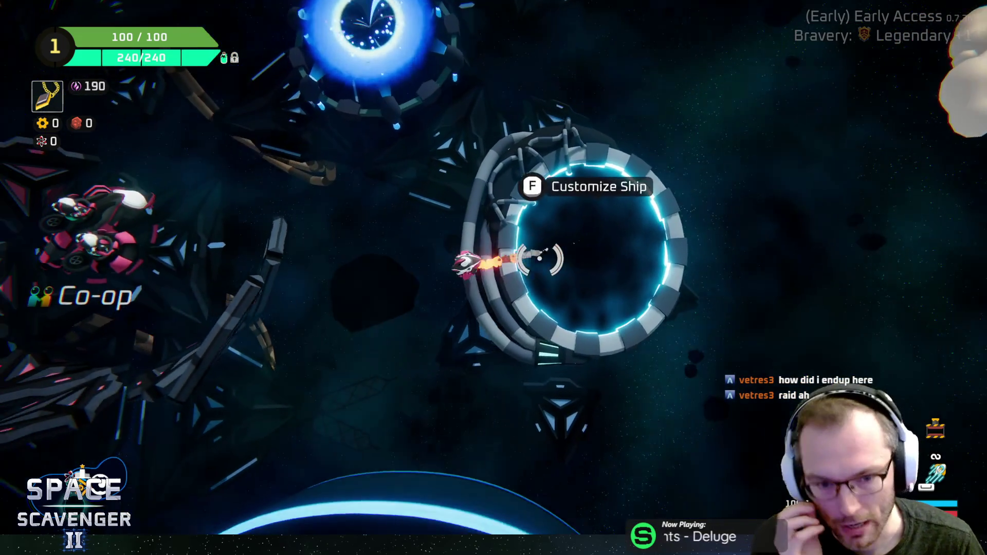
key("w")
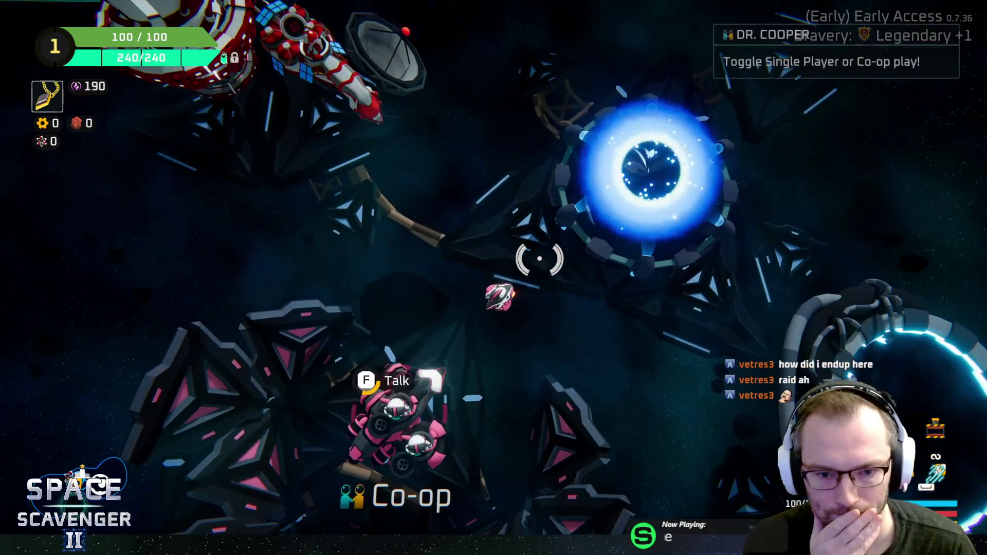
key("f")
key("Escape")
key("w")
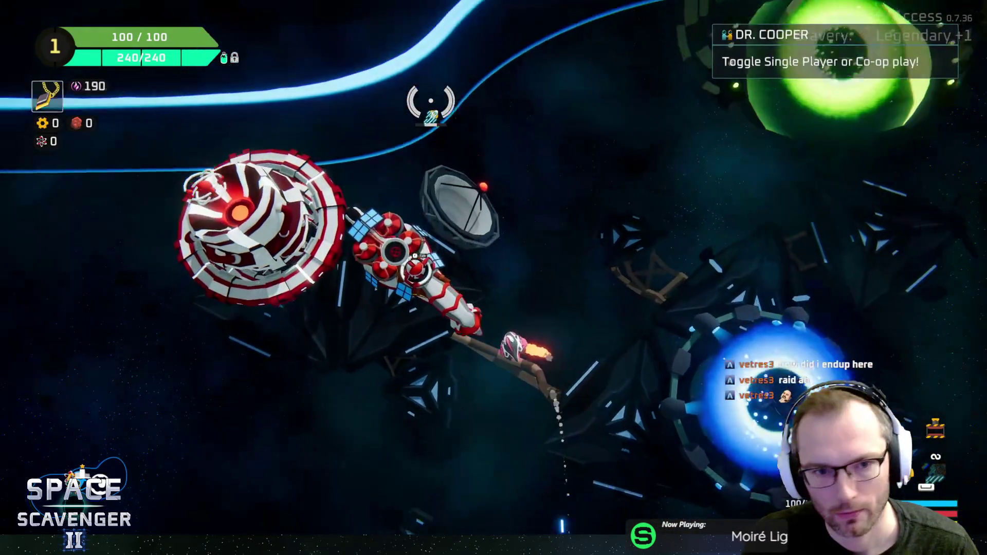
key("f")
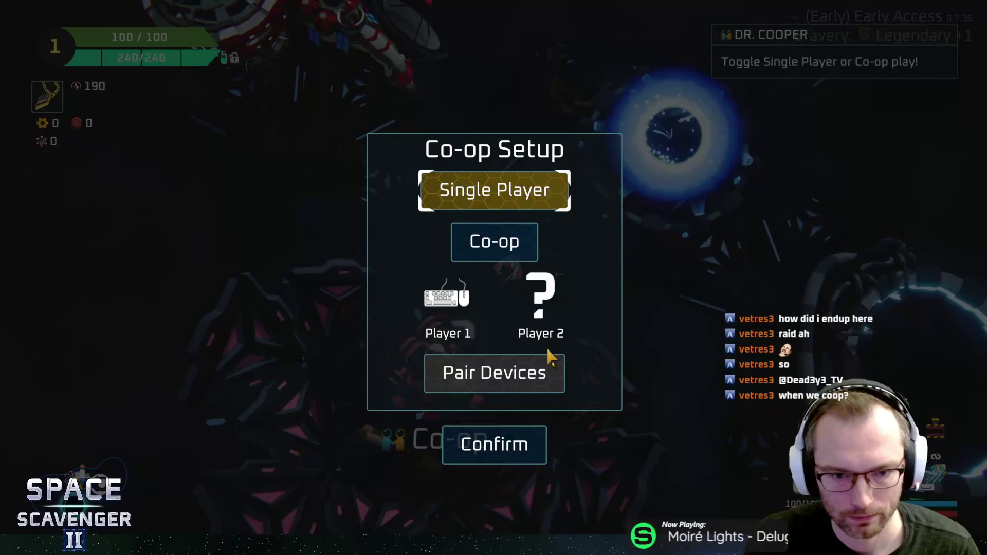
key("s")
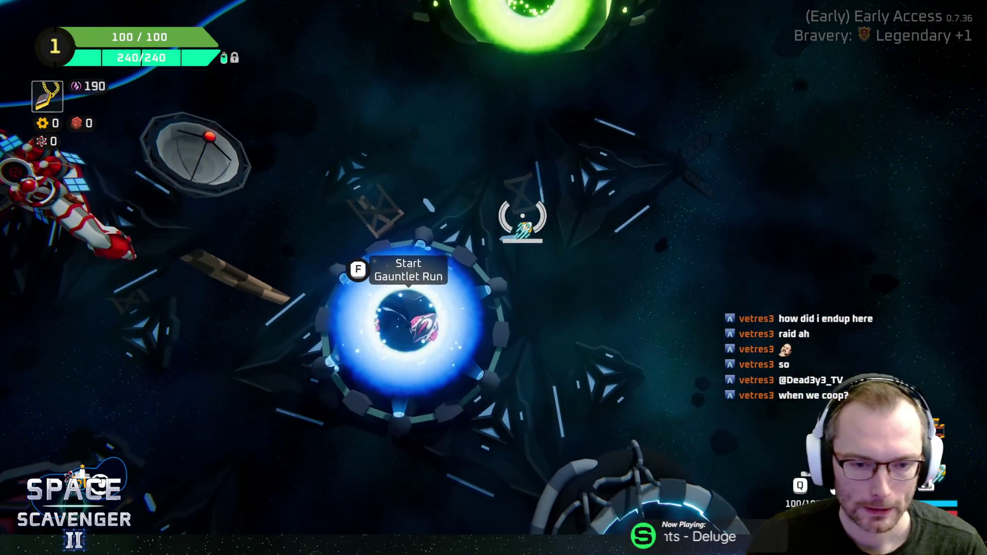
Cancel a quit from the pause menu, then bring up the Gauntlet bravery choice at Legendary +1, 220% science
key("Escape")
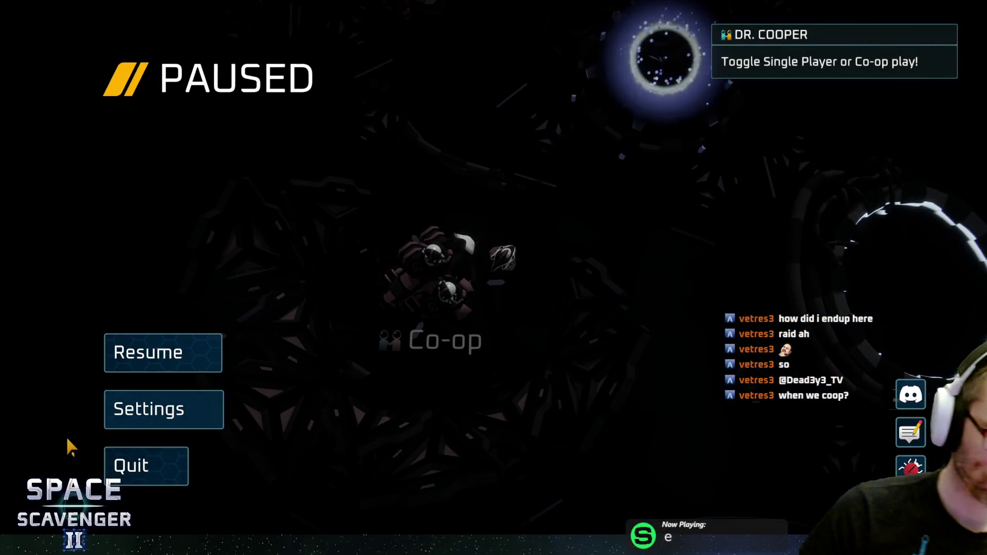
left_click(156, 472)
left_click(376, 308)
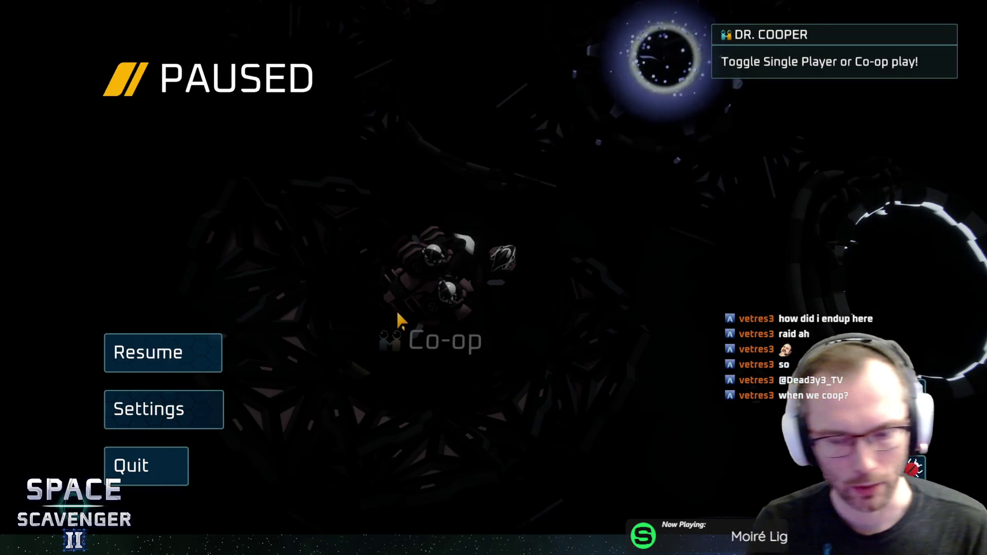
key("Escape")
key("w")
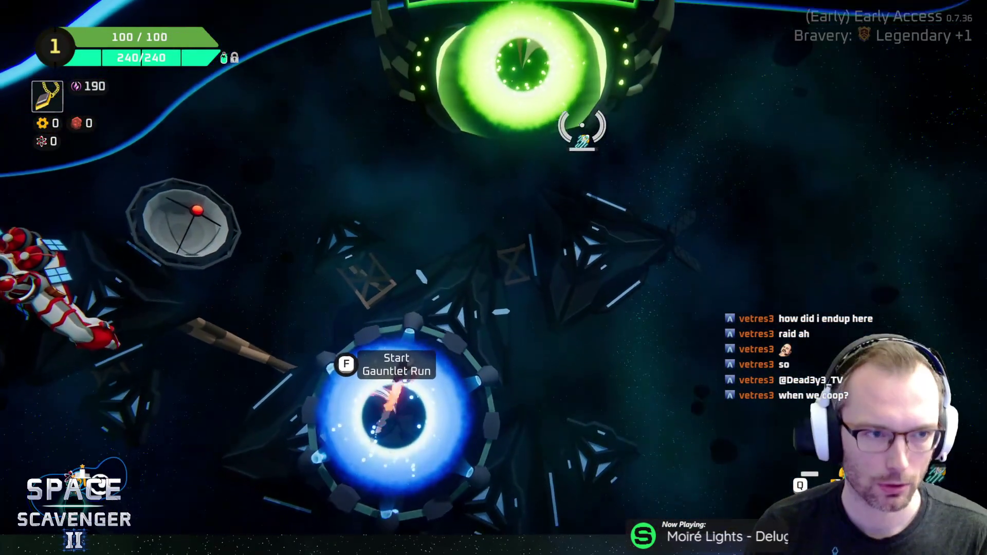
key("f")
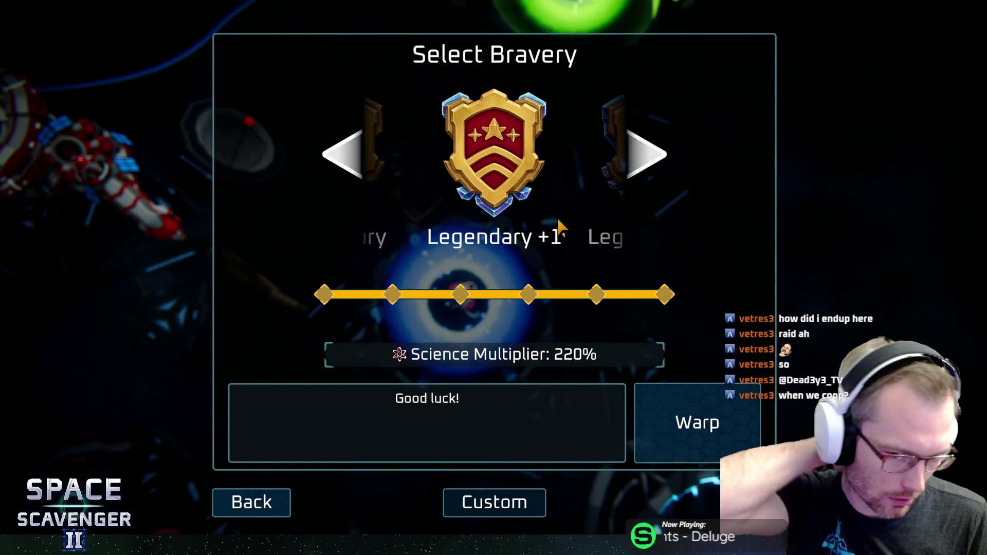
Set bravery to Legendary +1 for a 220% science multiplier and warp into the Gauntlet
left_click(614, 163)
left_click(342, 154)
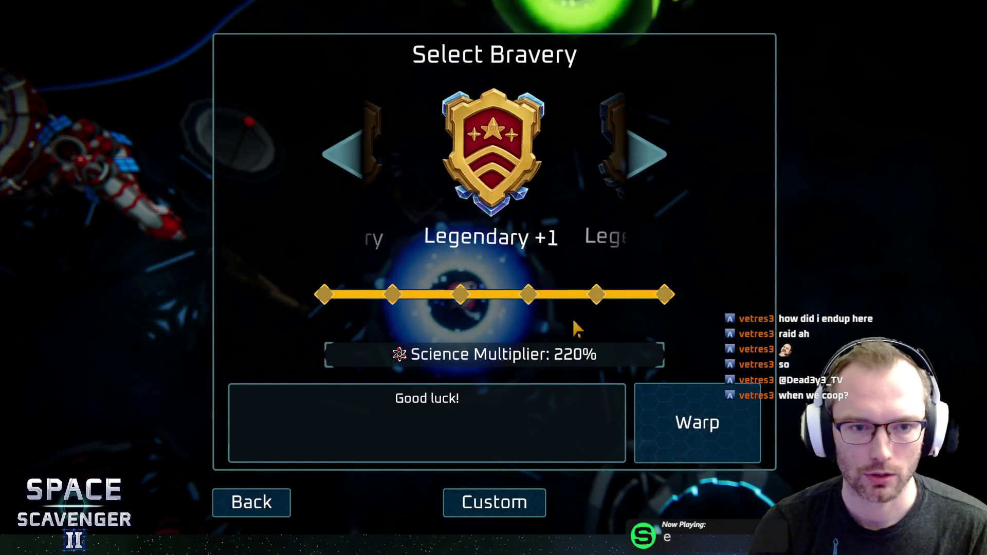
left_click(697, 423)
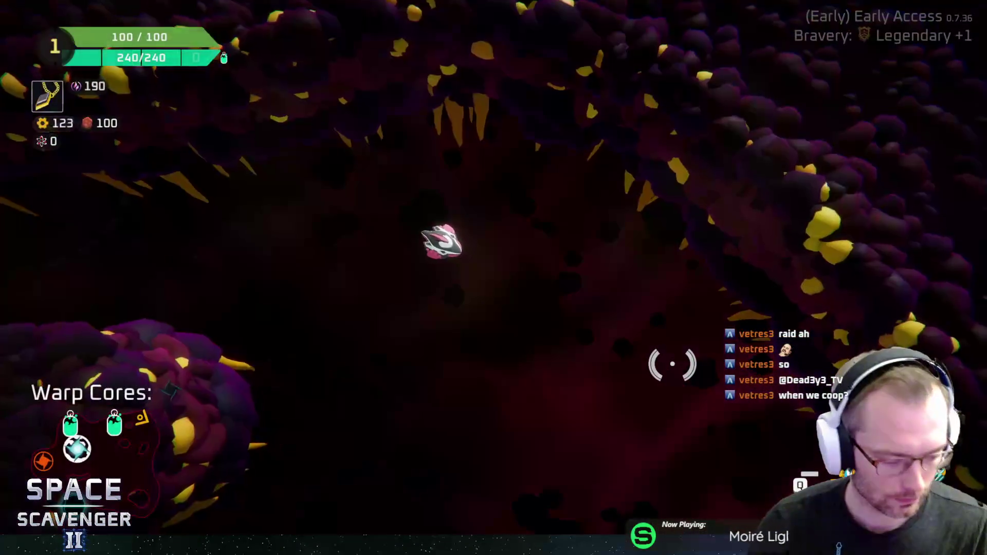
Fly into the new sector and claim the oxygen station's free 50 reward
key("w")
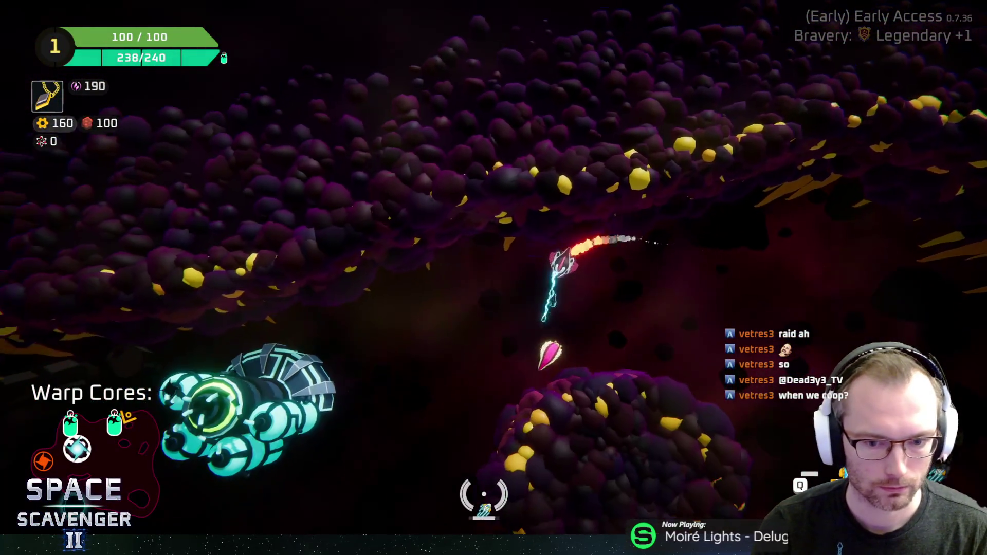
key("e")
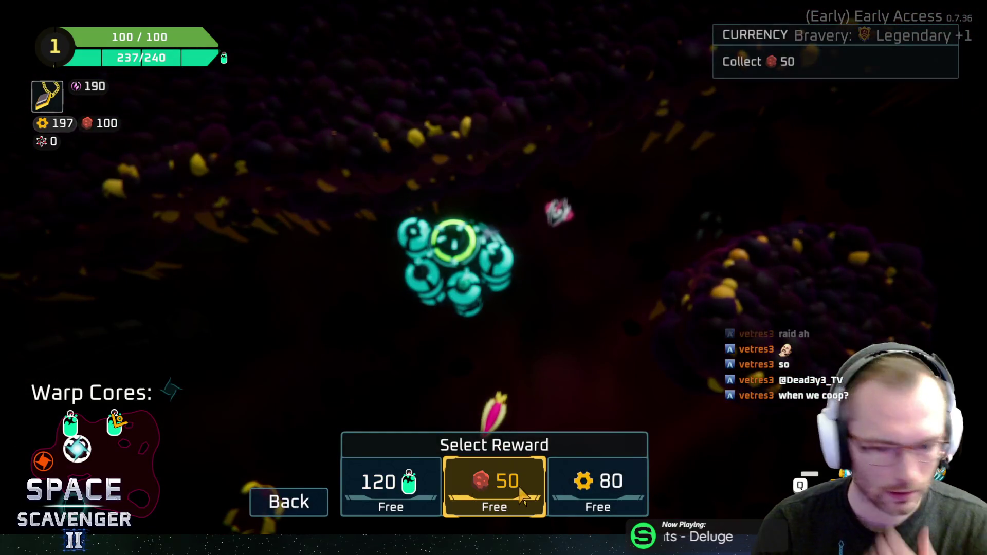
left_click(585, 489)
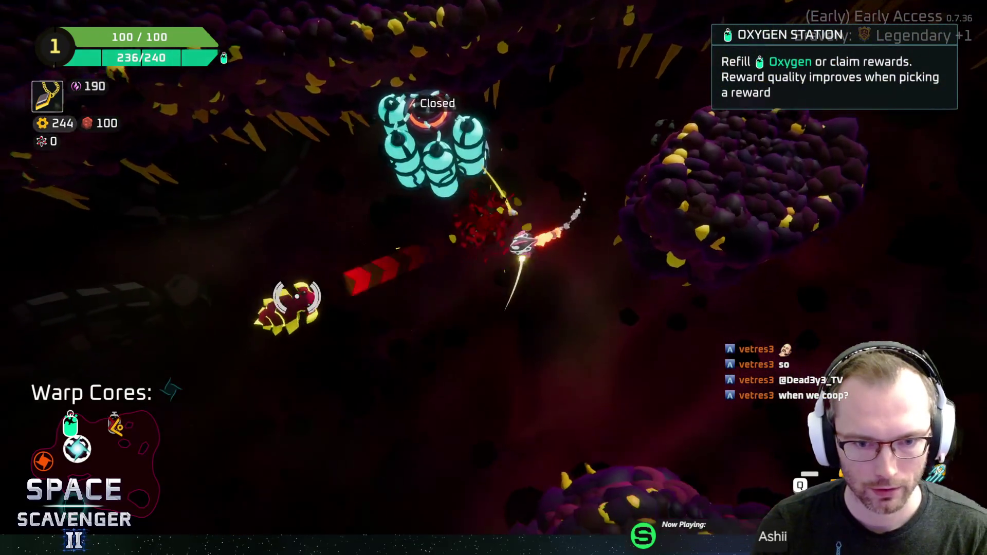
key("w")
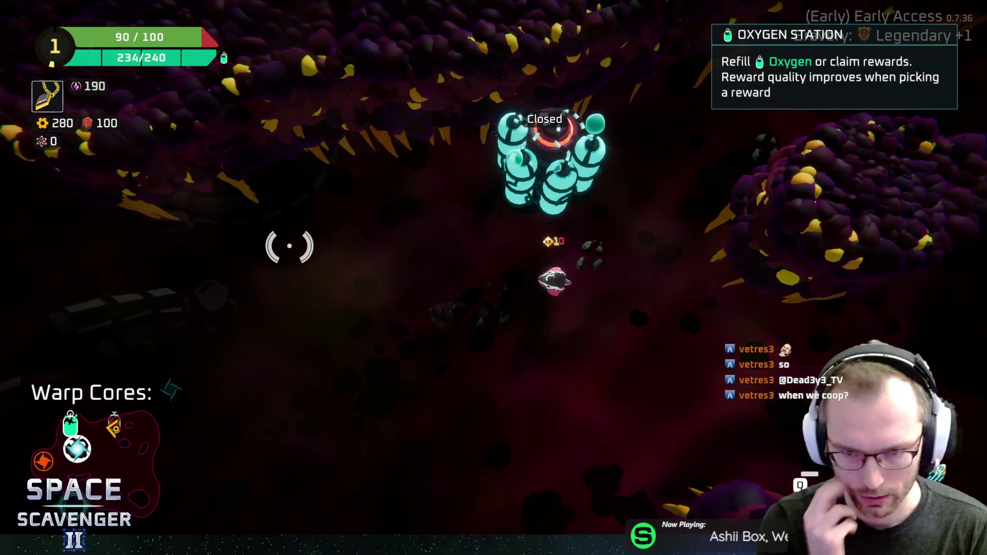
Fight the pink enemies along the asteroid wall and collect their dropped scrap
left_click(609, 335)
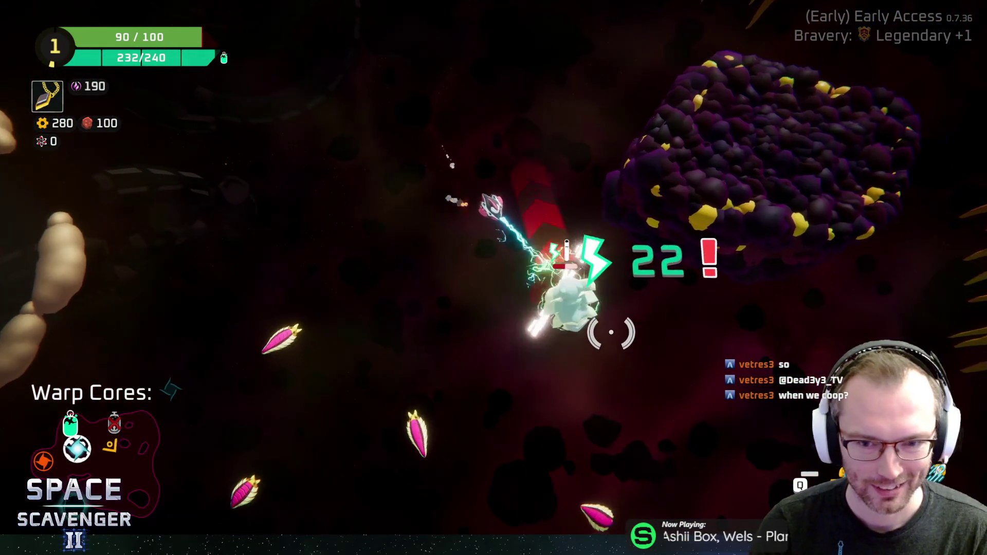
key("w")
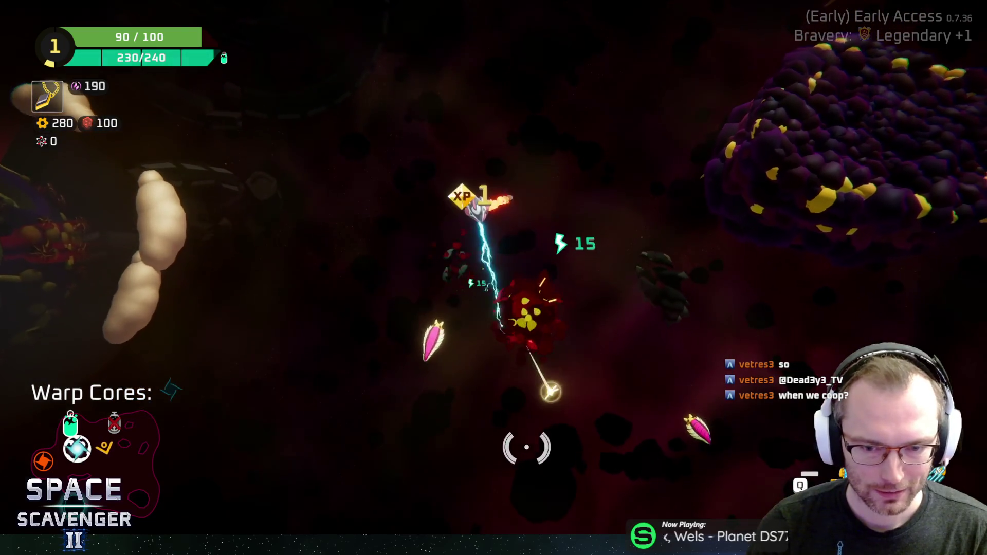
key("w")
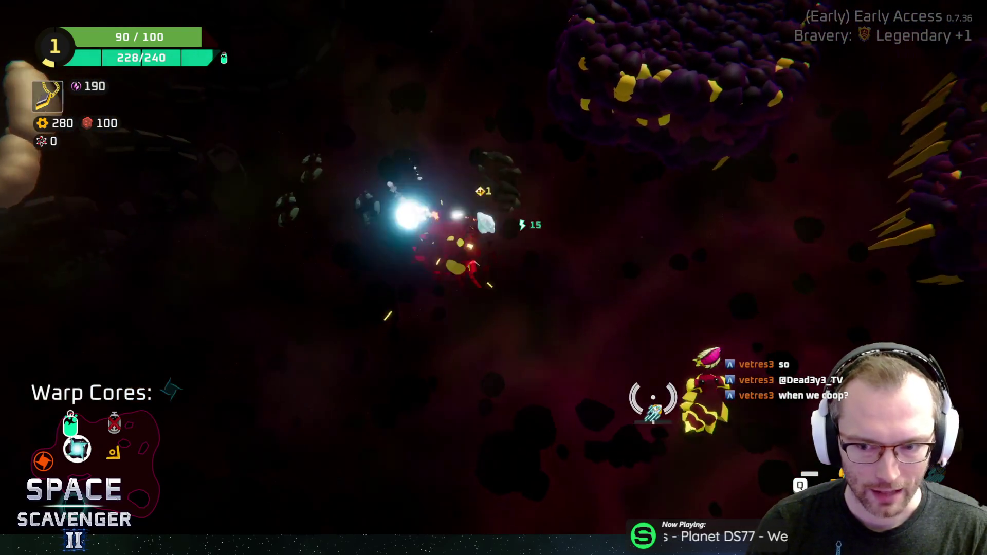
key("w")
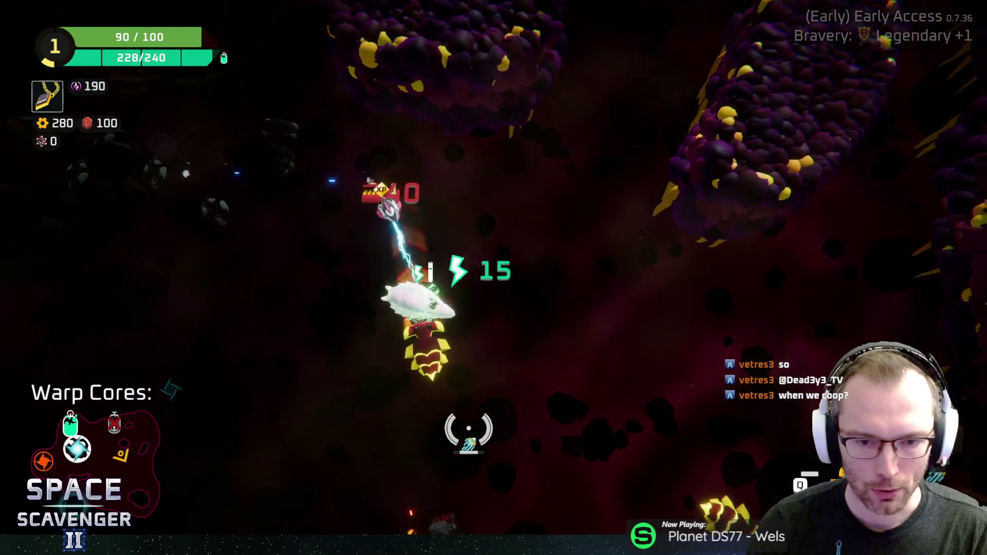
key("w")
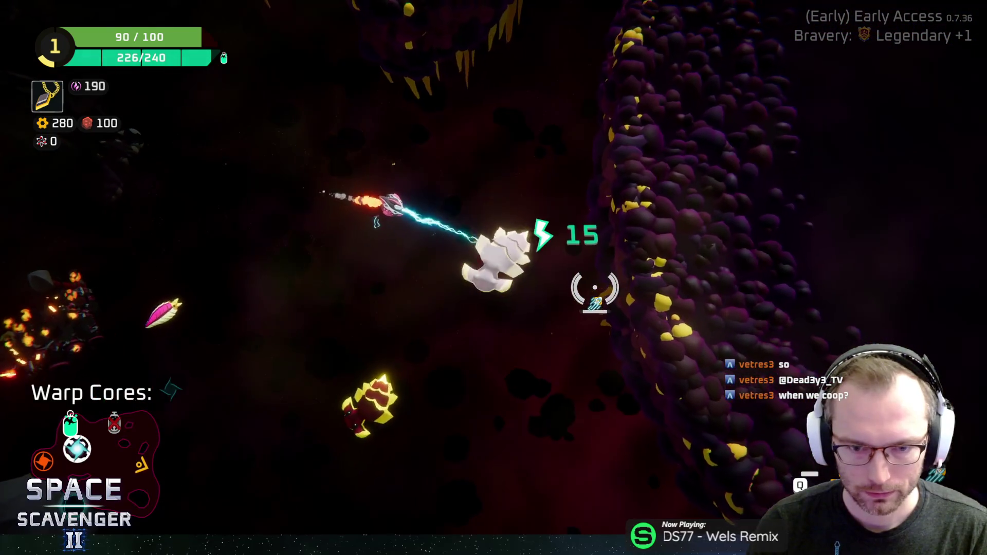
key("w")
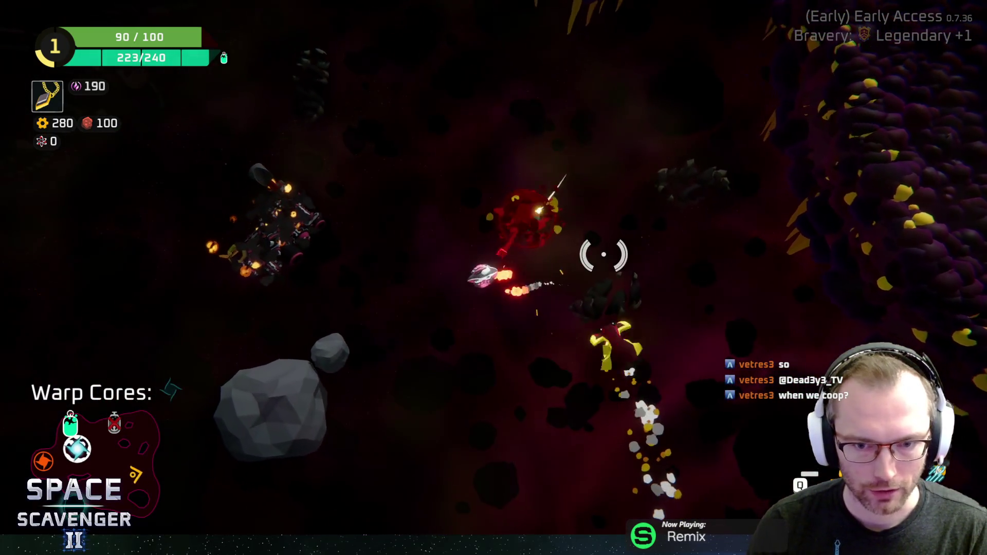
key("w")
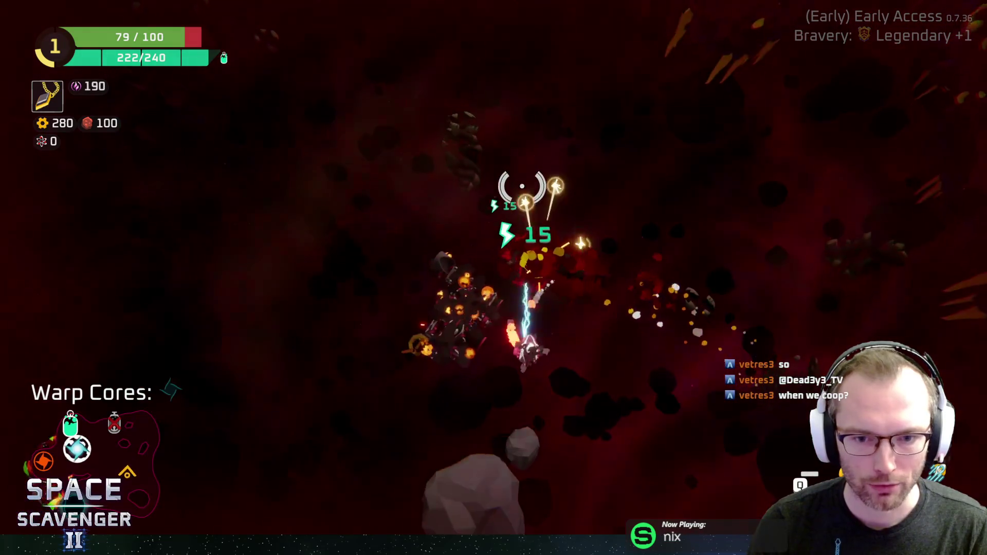
key("w")
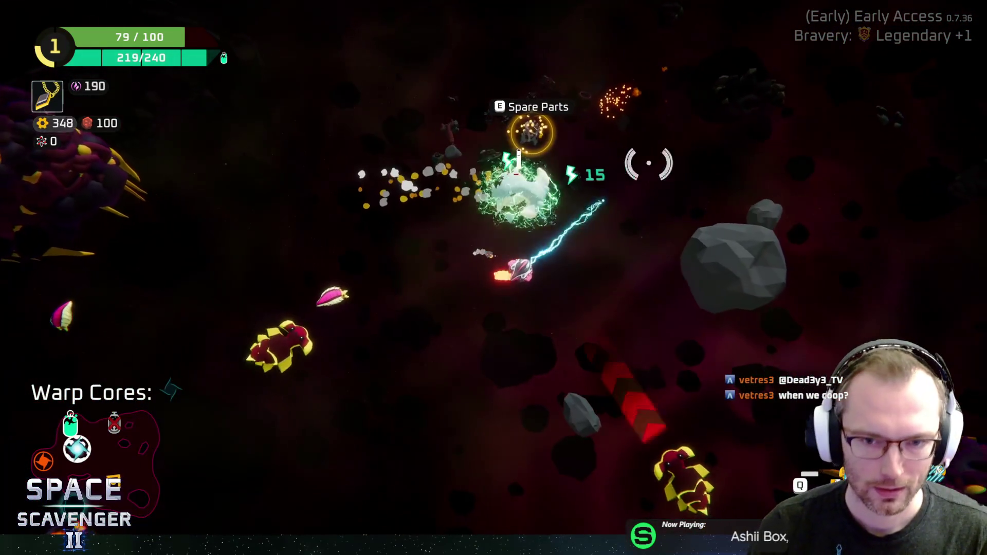
key("w")
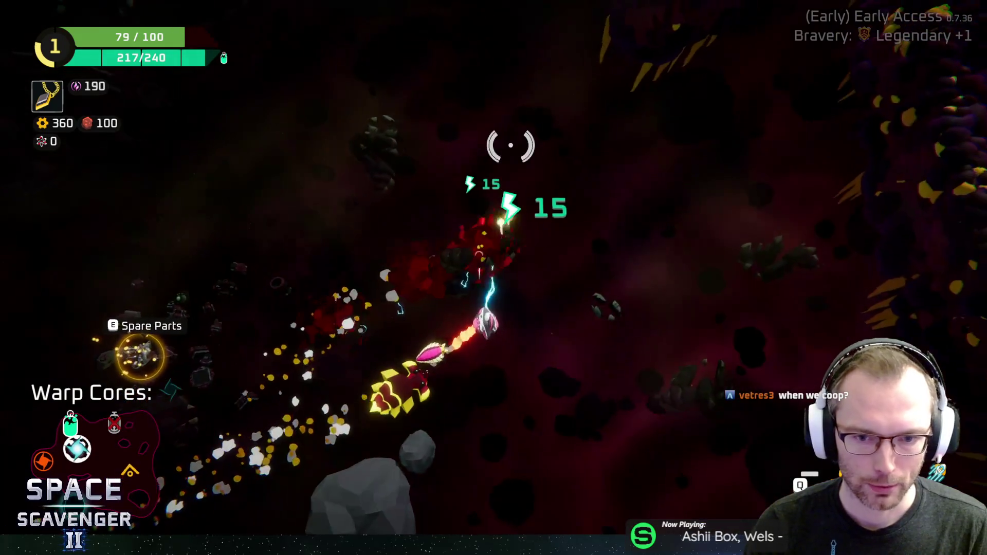
Craft the Spare Parts into a Blow Dart and fit it onto the ship
key("a")
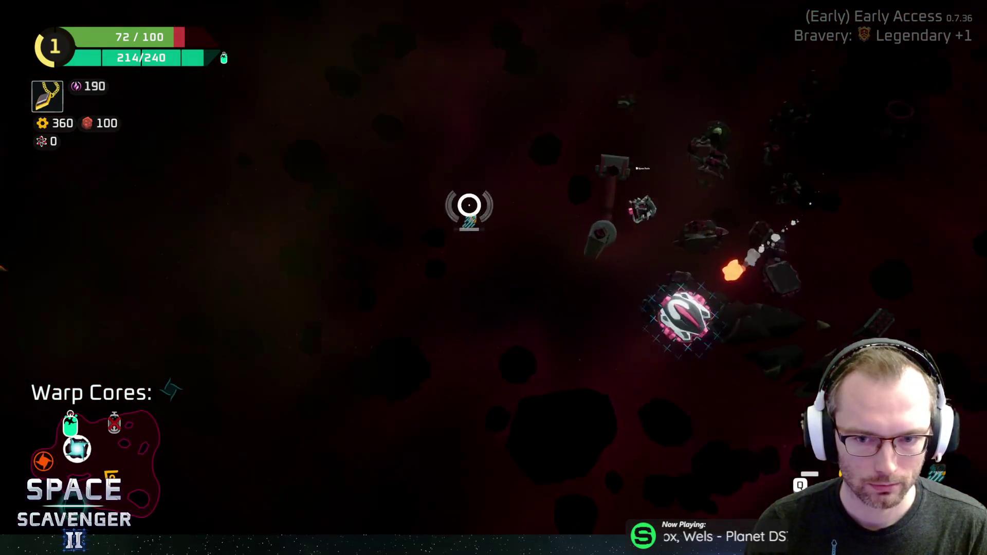
key("e")
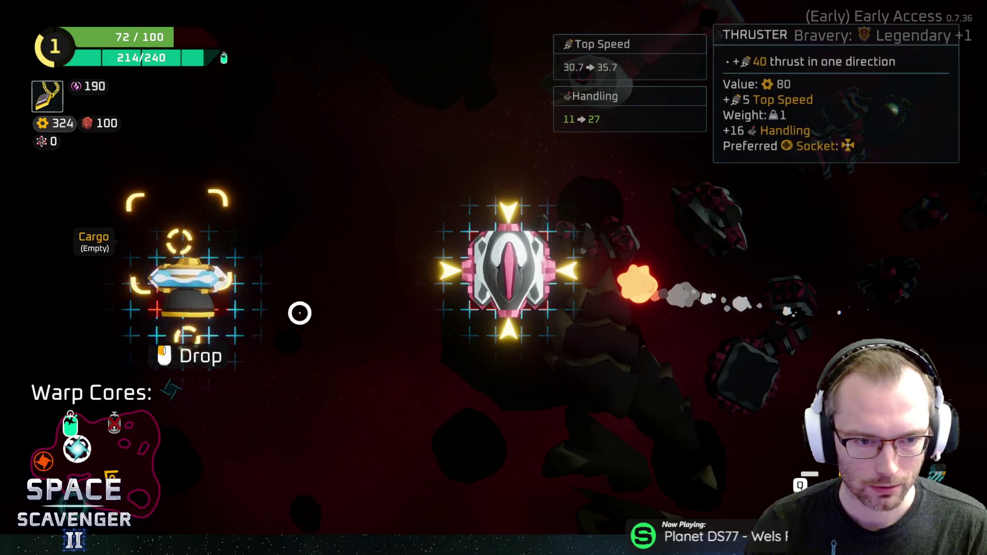
left_click(251, 304)
mouse_move(311, 313)
left_mouse_down()
mouse_move(555, 221)
mouse_move(474, 165)
mouse_move(612, 177)
mouse_move(602, 227)
left_mouse_up()
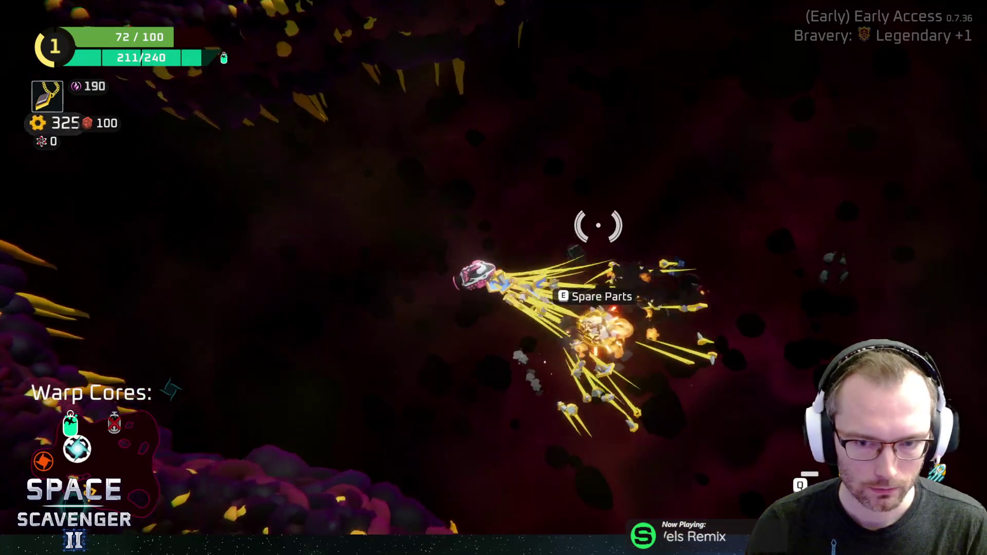
key("e")
mouse_move(177, 247)
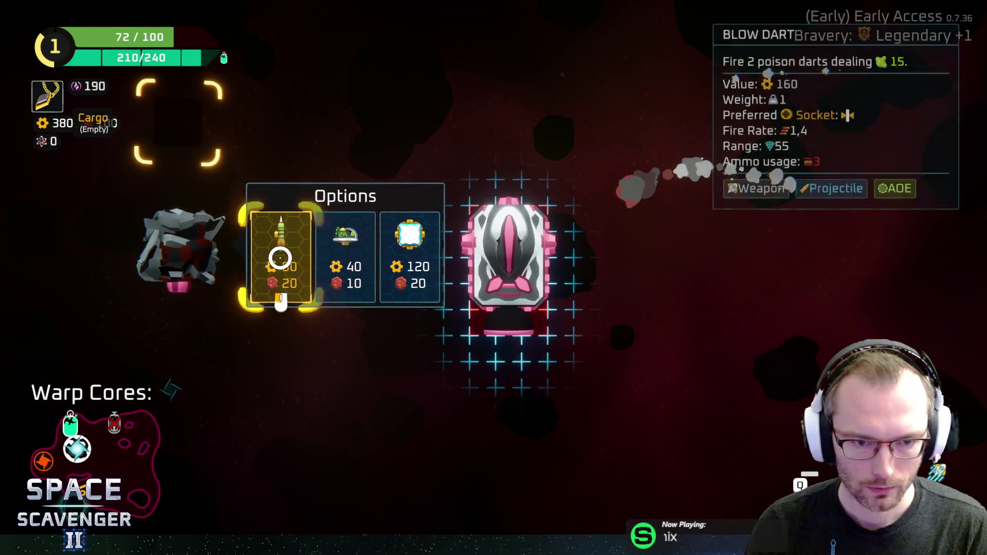
left_click(280, 259)
left_click(405, 271)
mouse_move(317, 242)
left_mouse_down()
mouse_move(377, 181)
mouse_move(450, 162)
mouse_move(370, 159)
mouse_move(501, 98)
mouse_move(489, 102)
mouse_move(501, 125)
mouse_move(540, 104)
mouse_move(401, 100)
mouse_move(452, 99)
mouse_move(531, 132)
mouse_move(335, 227)
mouse_move(275, 341)
mouse_move(561, 123)
mouse_move(431, 195)
left_mouse_up()
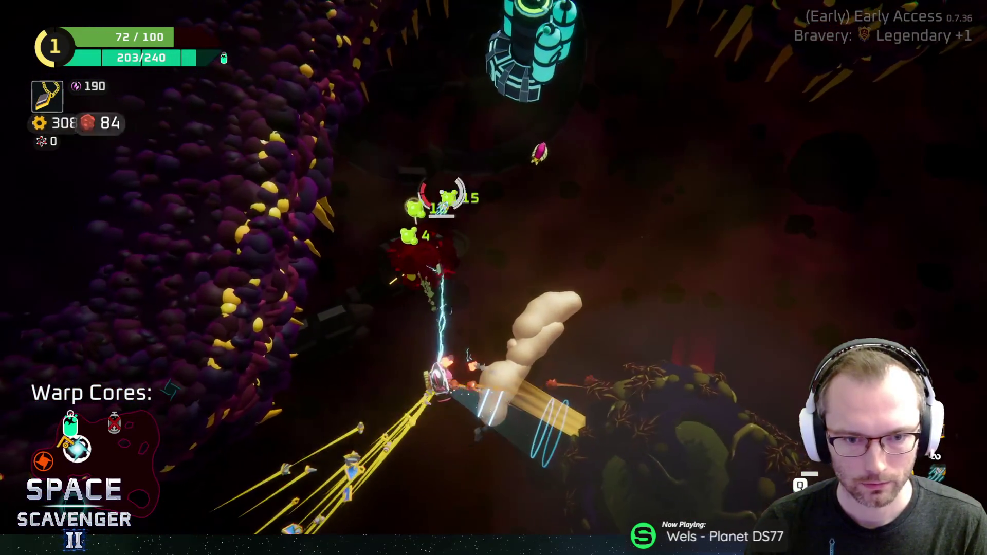
Craft more Spare Parts into Boomerangs, fit them on, and fly onward collecting scrap
key("Tab")
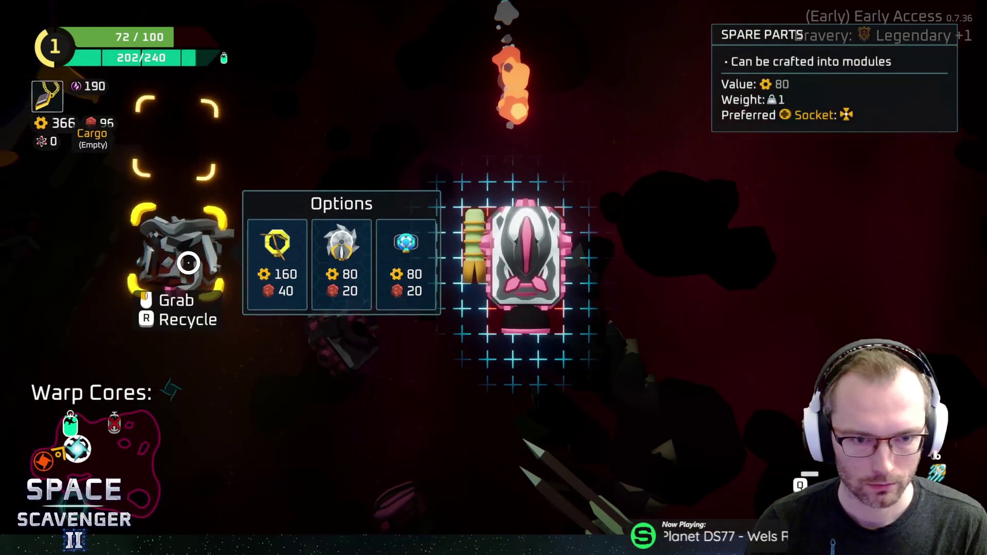
right_click(242, 248)
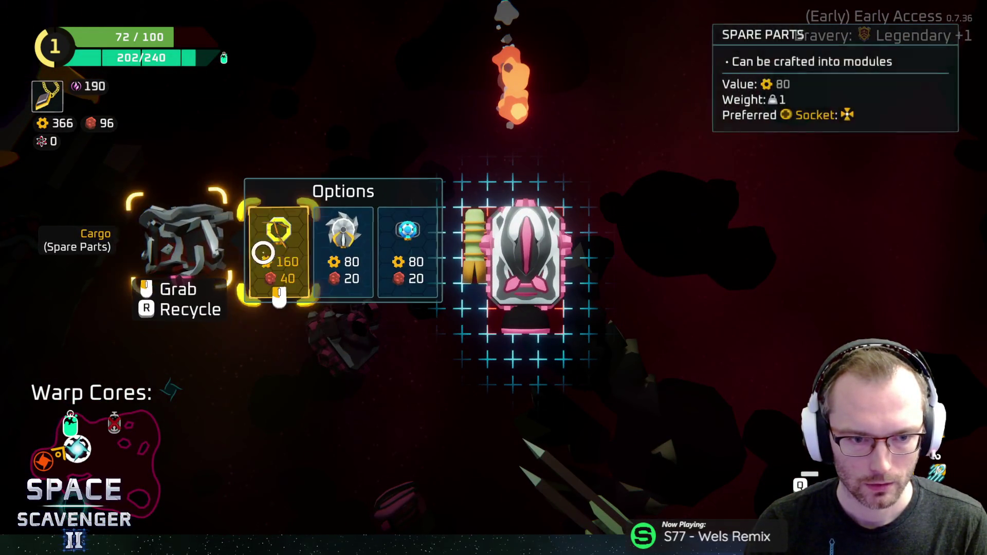
left_click(275, 227)
left_click_drag(201, 241, 538, 152)
key("Tab")
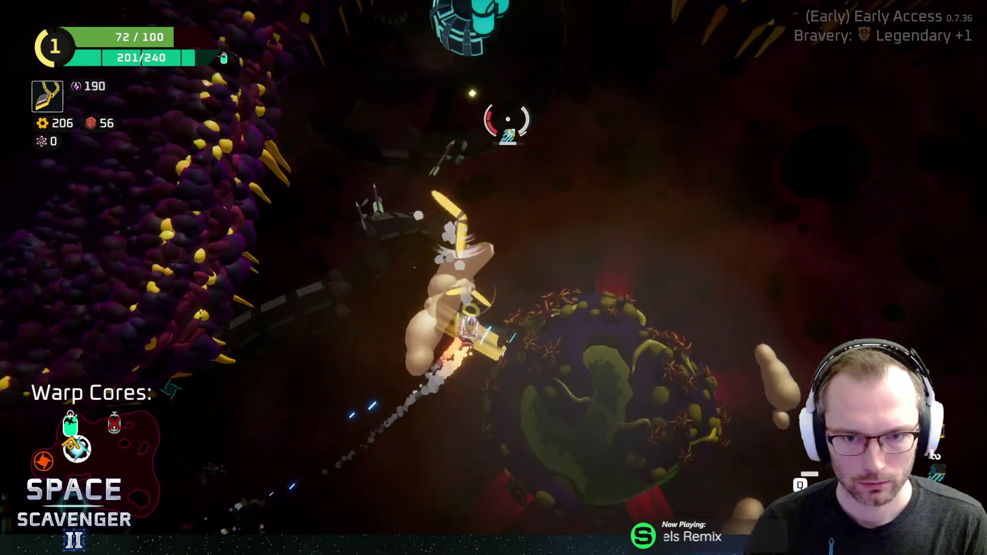
key("w")
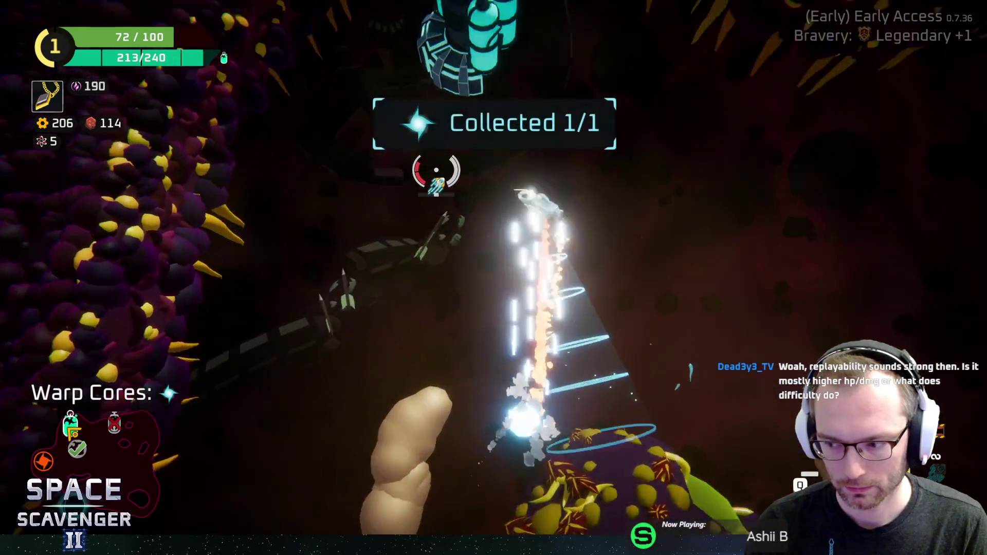
Claim the station's 50-copper reward and fly past the purple planet to the warp portal
key("e")
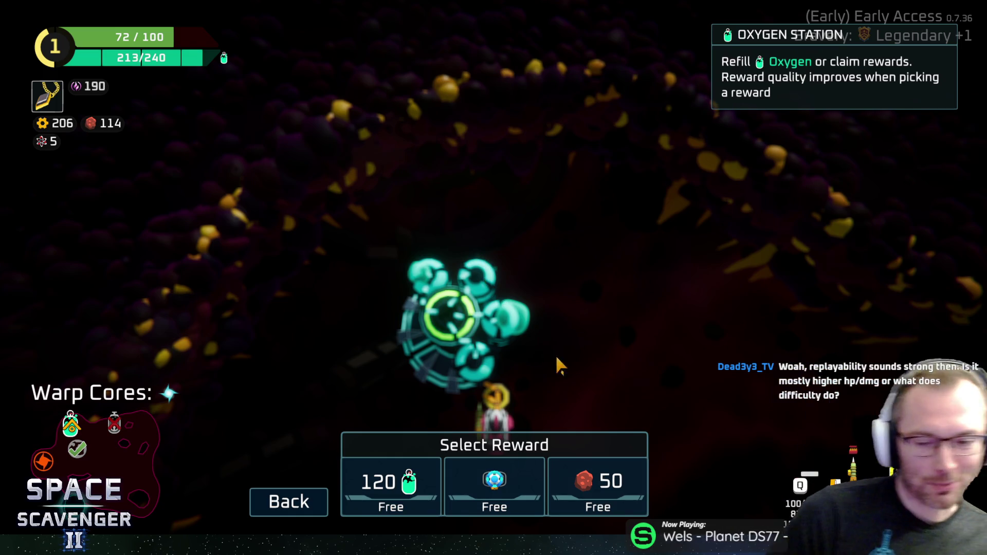
left_click(594, 486)
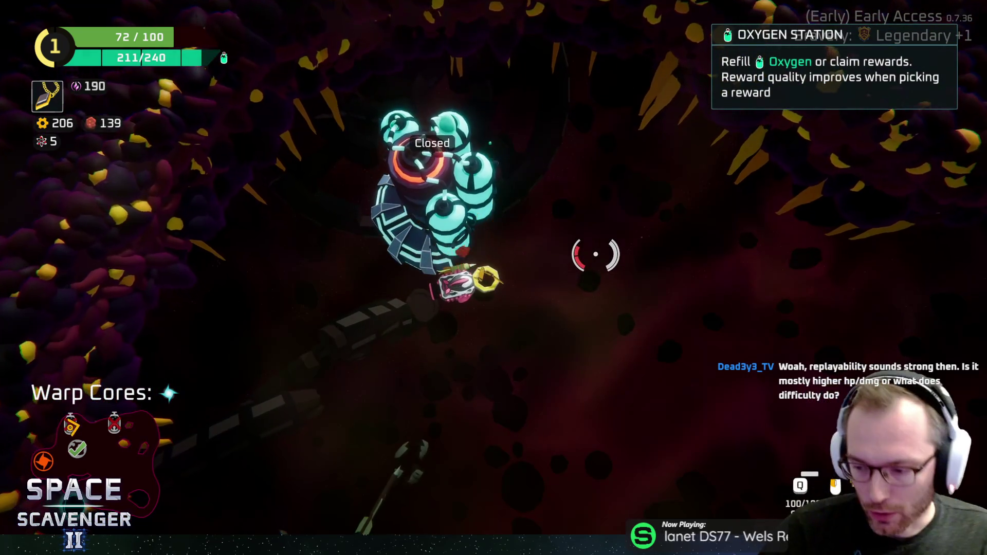
key("s")
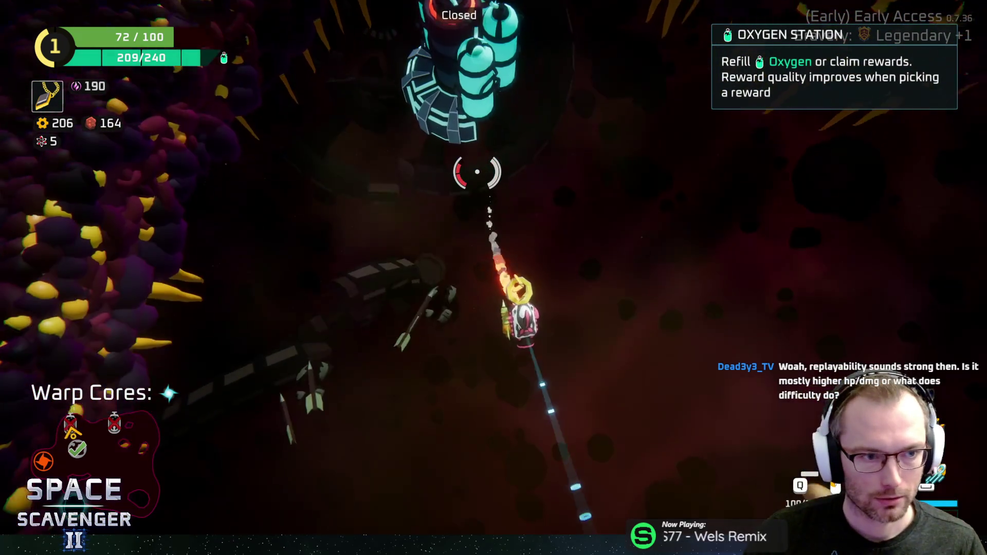
key("d")
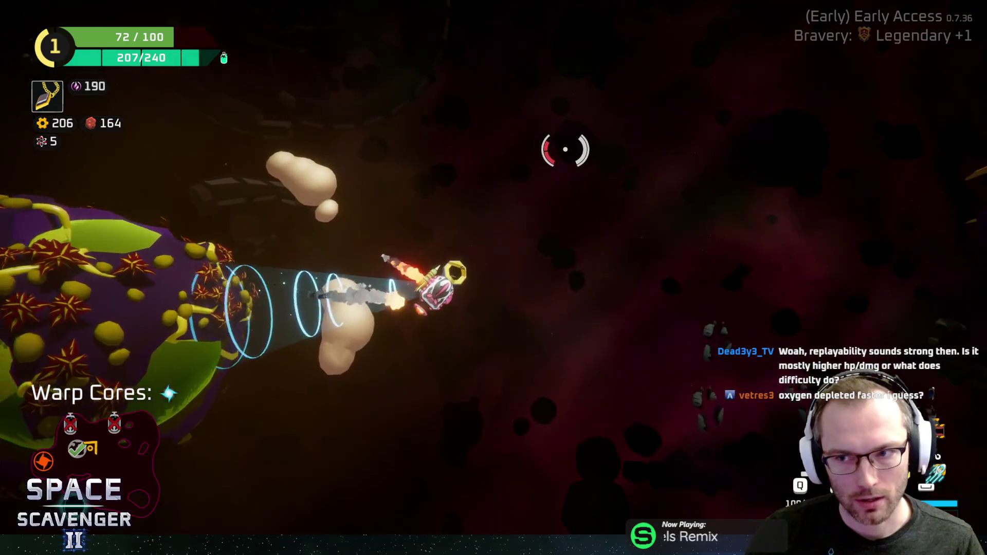
key("w")
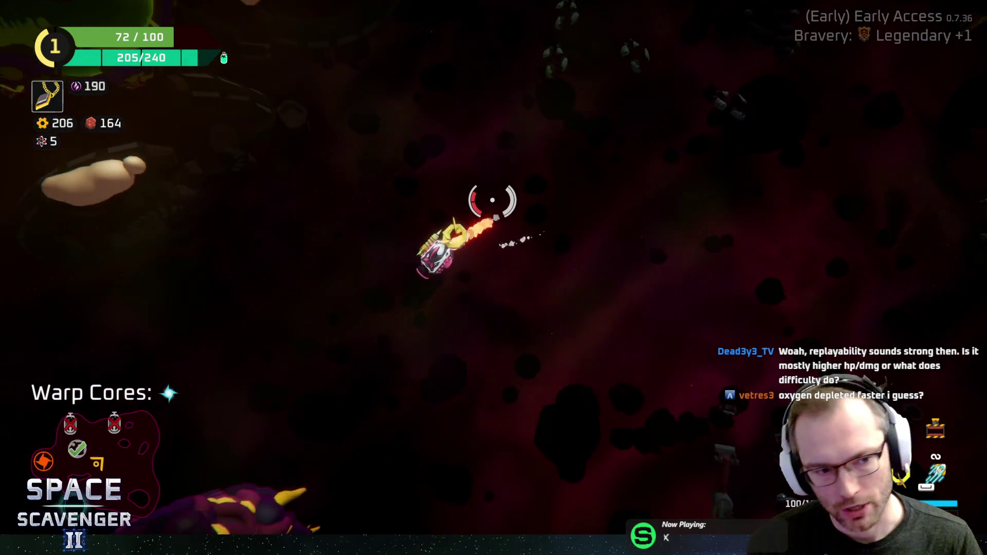
key("a")
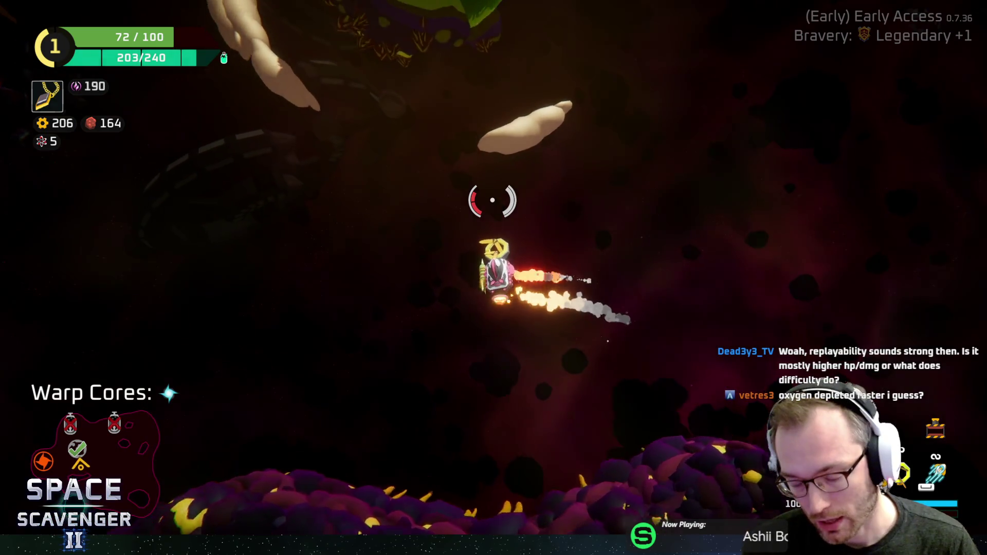
key("s")
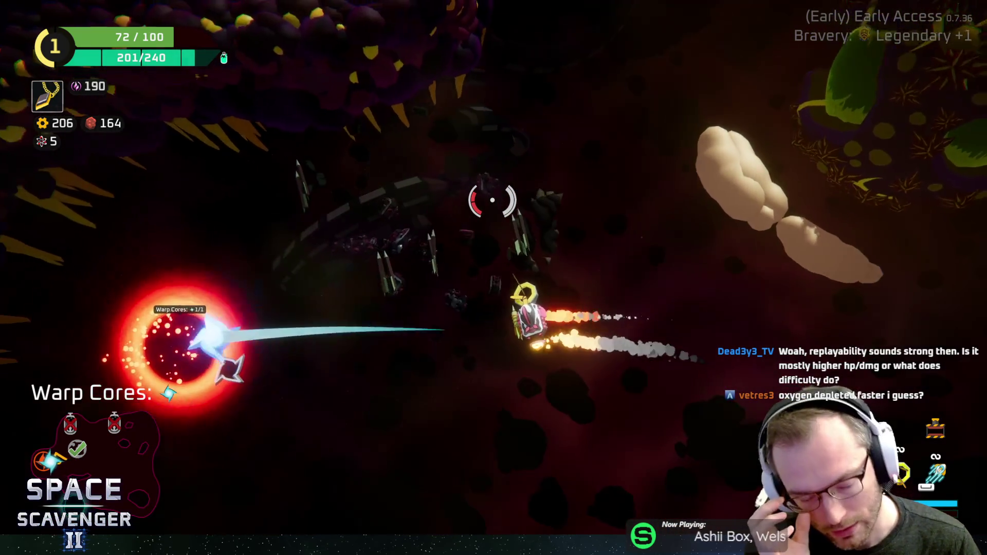
key("a")
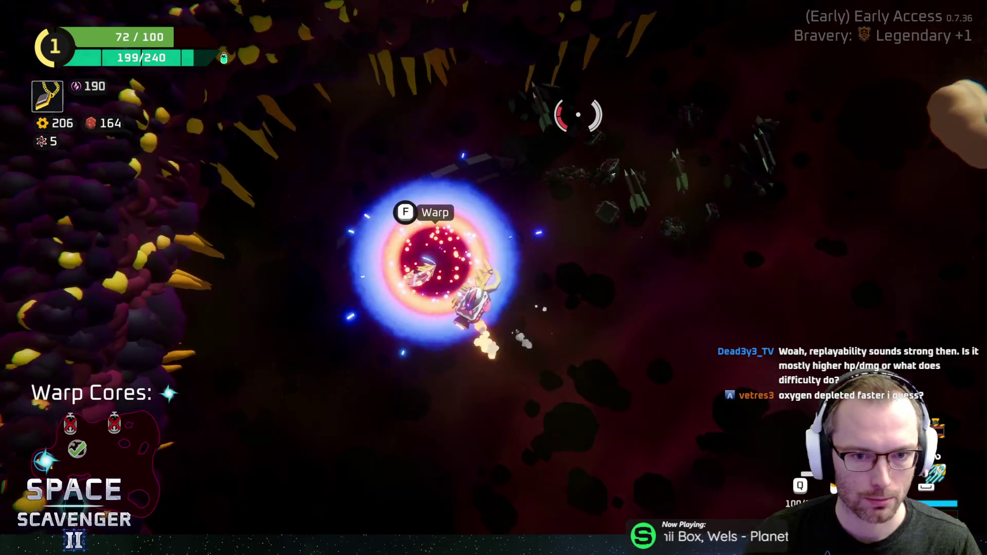
key("f")
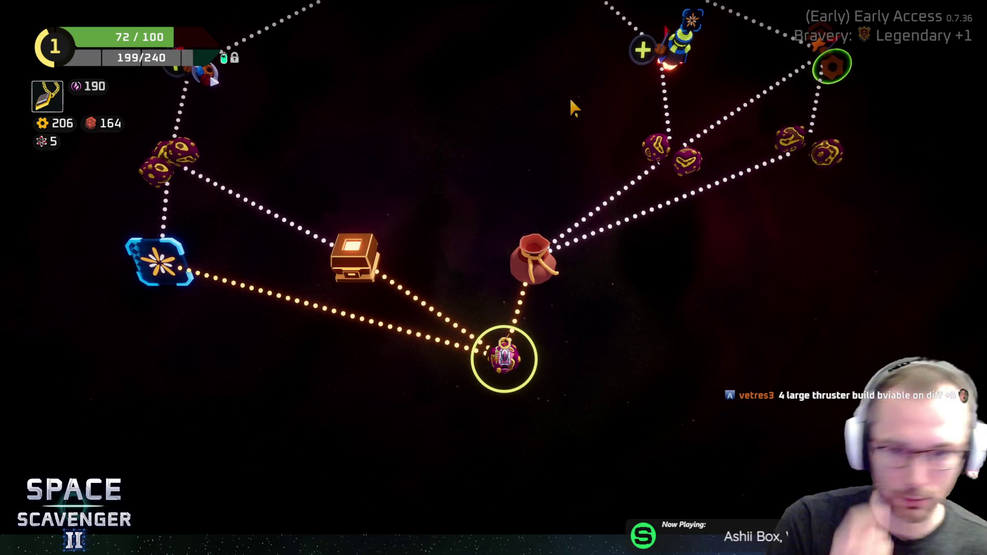
Scroll the sector map to review routes and travel to the Drop Point node
scroll(564, 78, "up", 3)
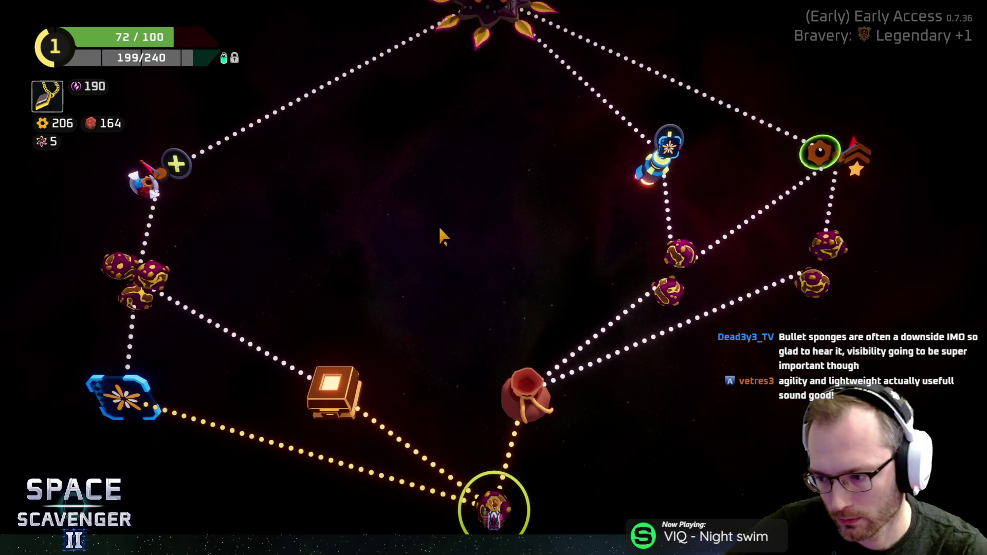
scroll(478, 224, "down", 2)
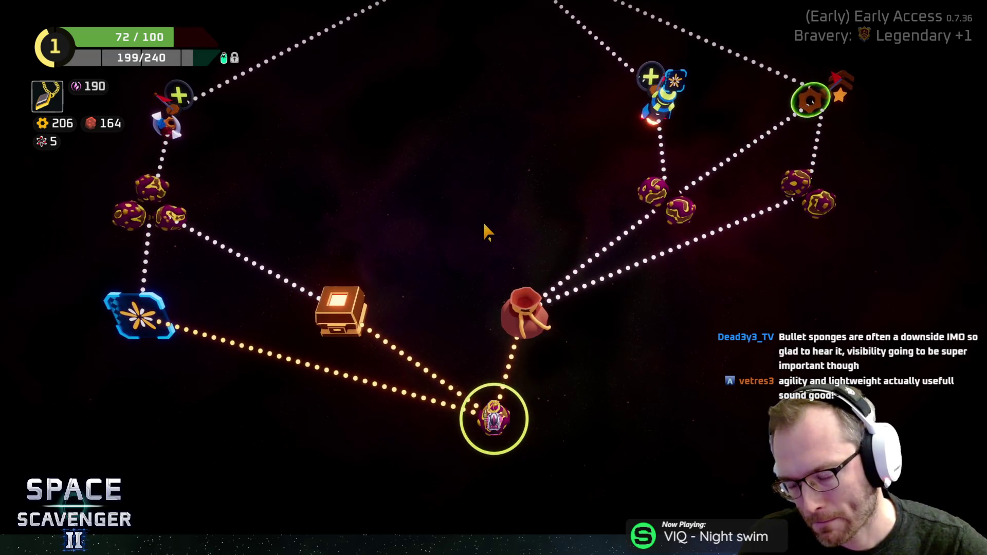
scroll(483, 221, "up", 2)
scroll(479, 225, "down", 1)
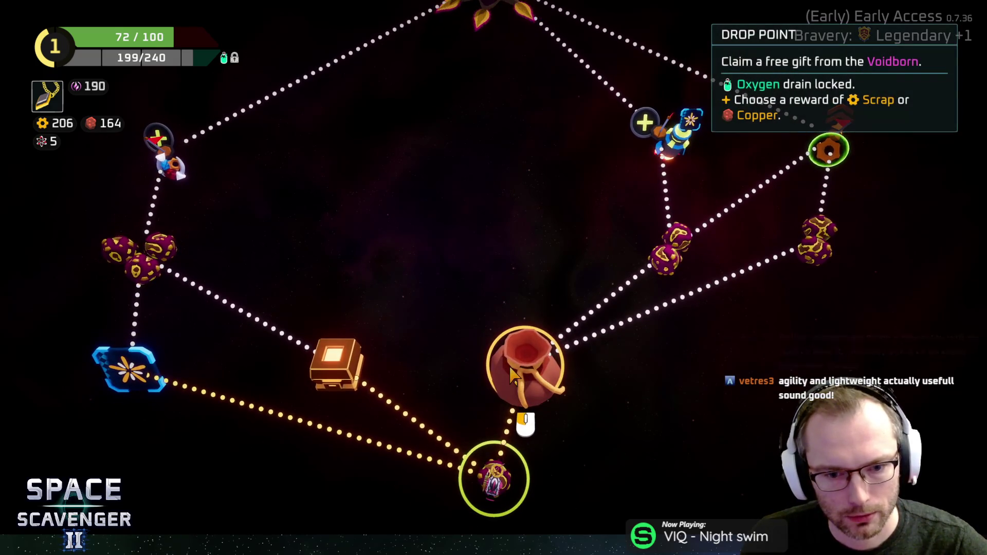
left_click(513, 375)
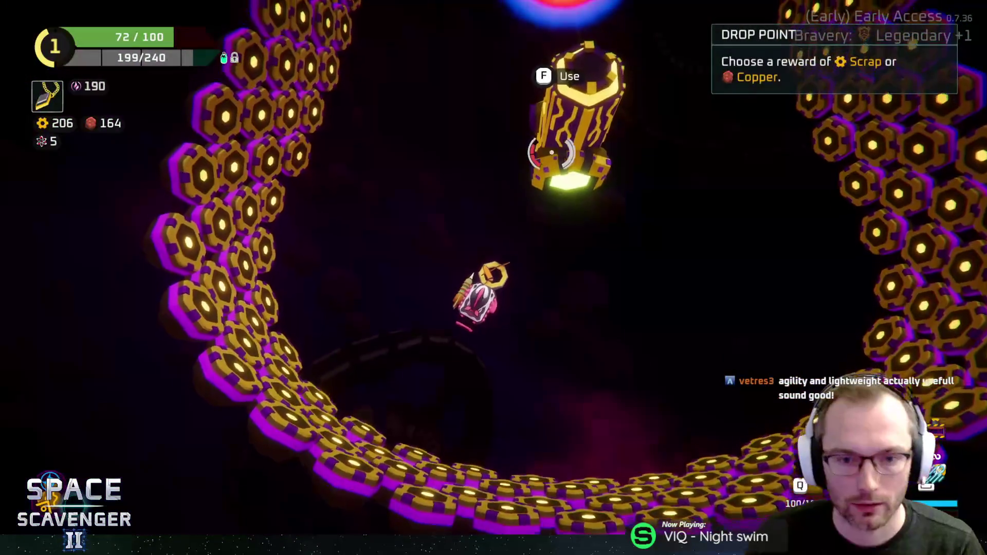
Take the drop point's free 150-copper reward
key("f")
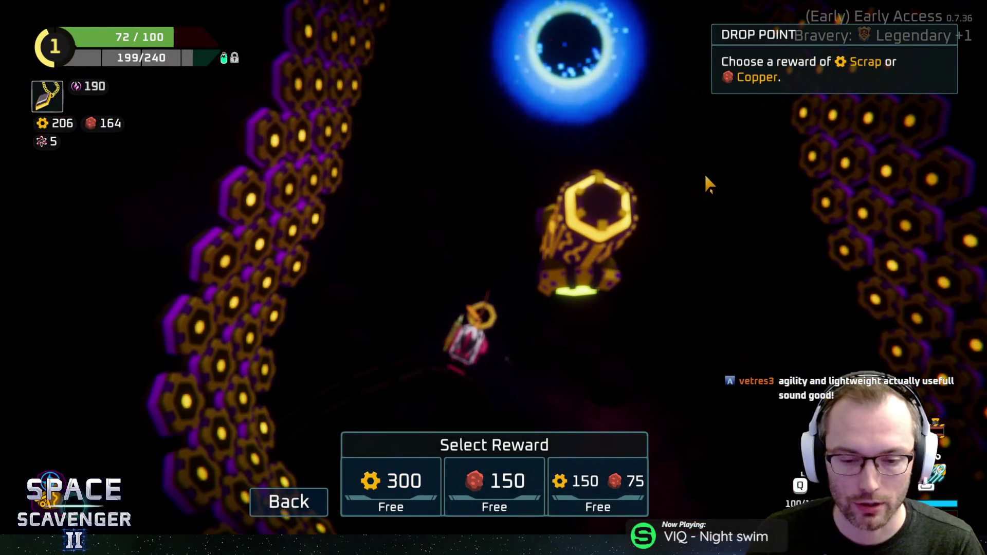
left_click(494, 483)
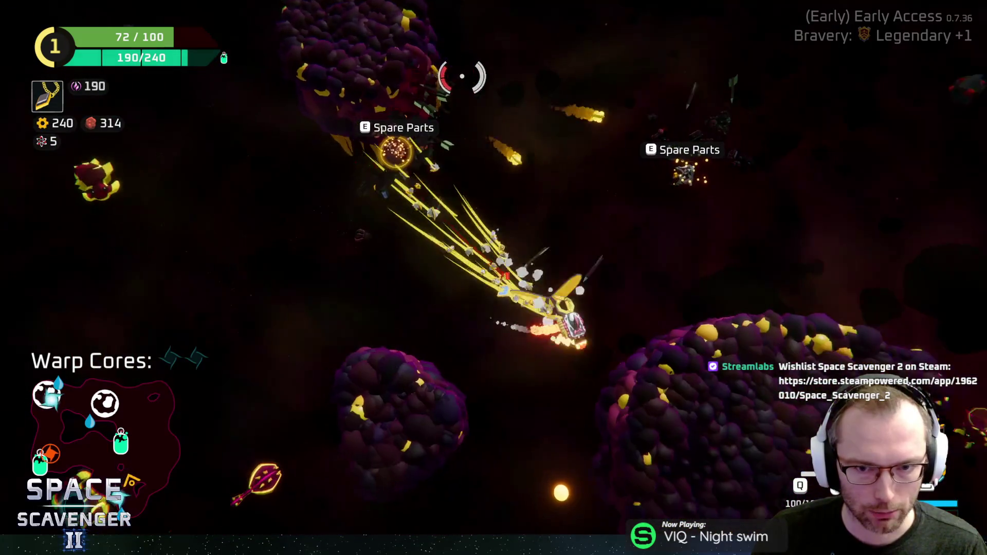
Craft a new body module and attach it to the ship's side, raising health to 97/125
key("Tab")
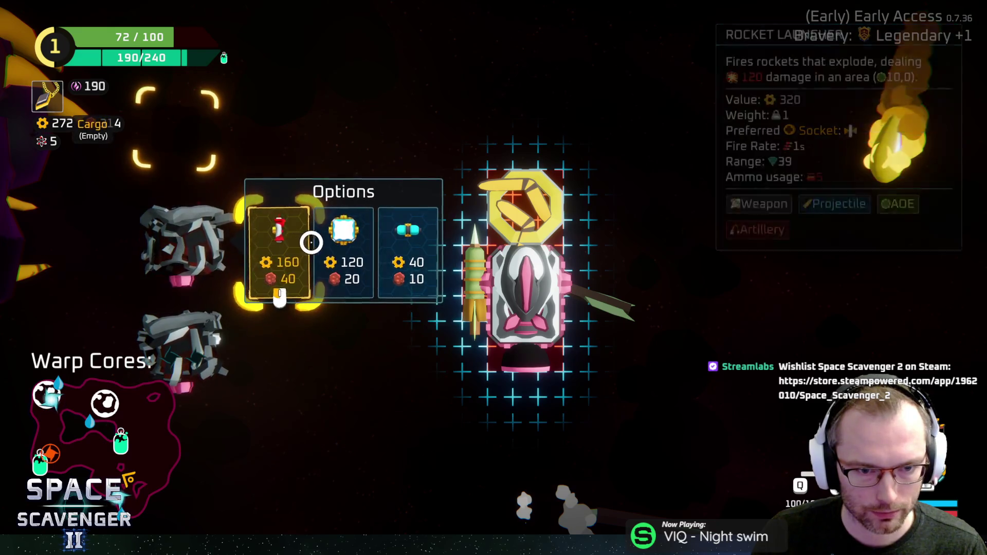
left_click(376, 345)
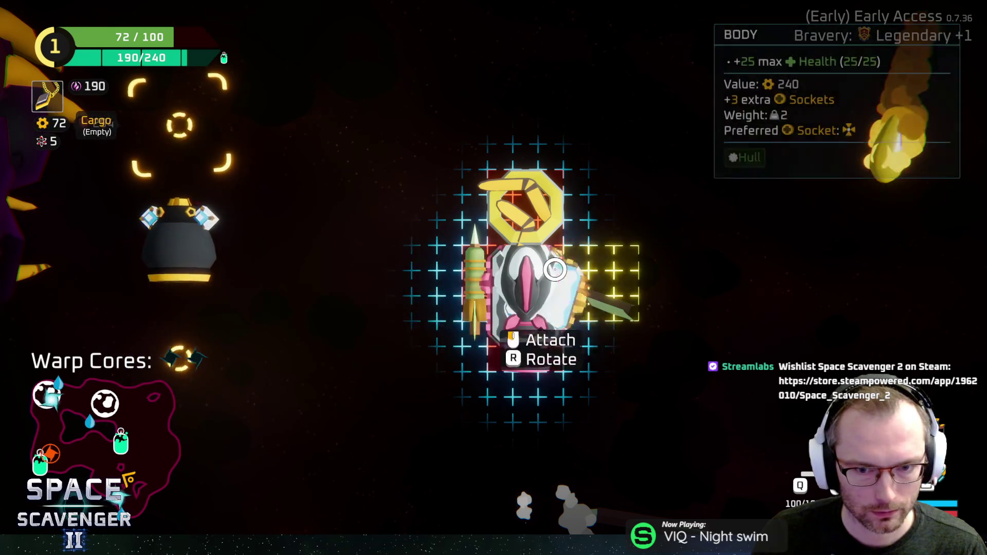
left_click(555, 269)
left_click(587, 176)
Fly through the asteroid field and cave toward the Oxygen Station
key("w")
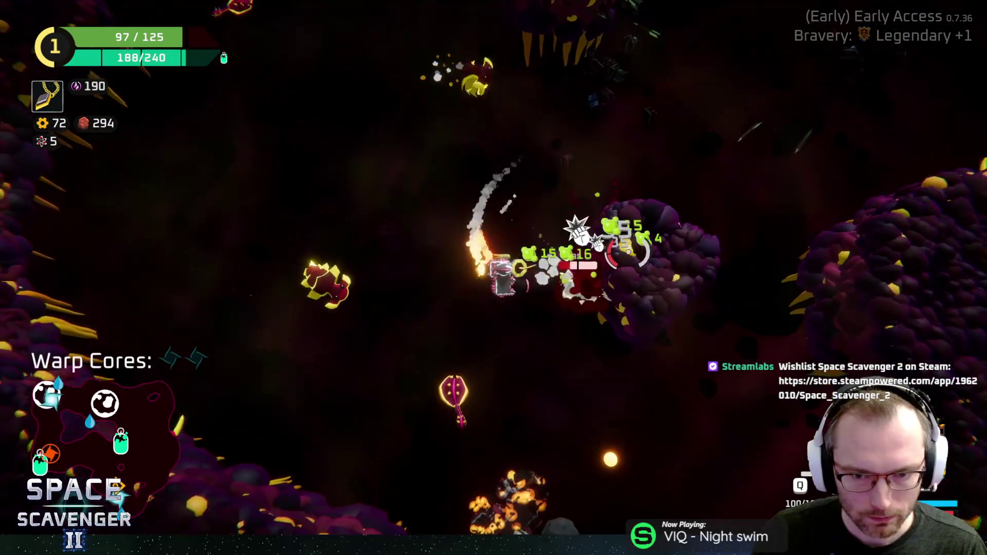
key("w")
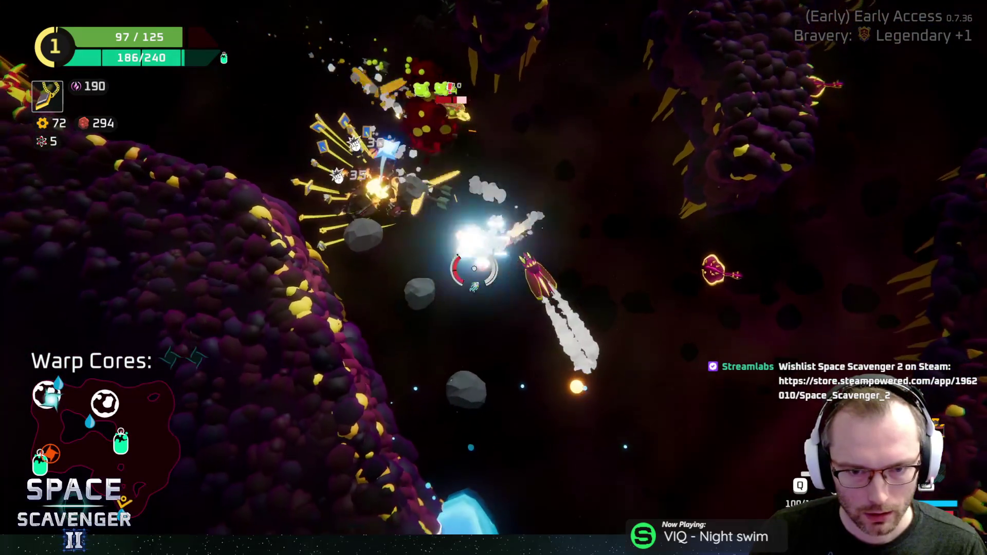
key("w")
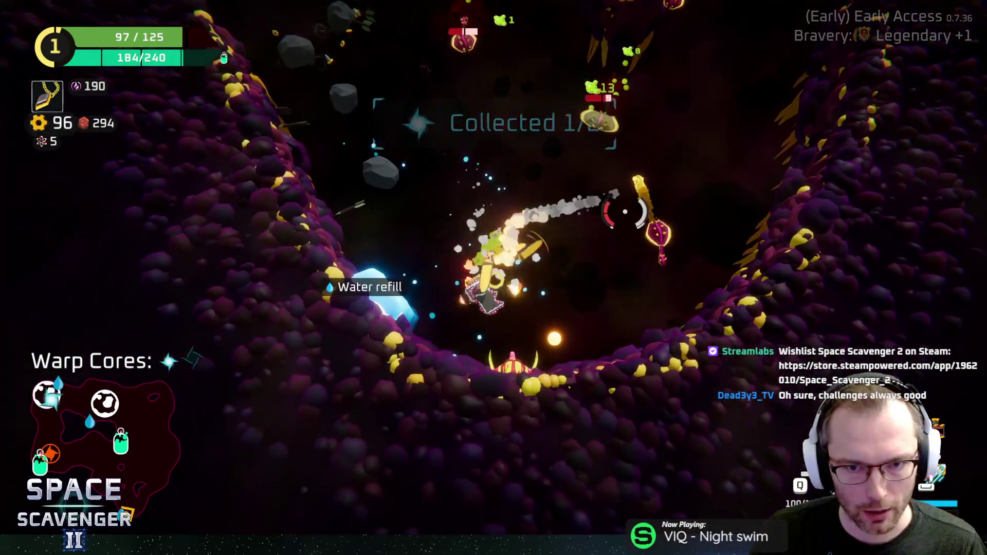
key("w")
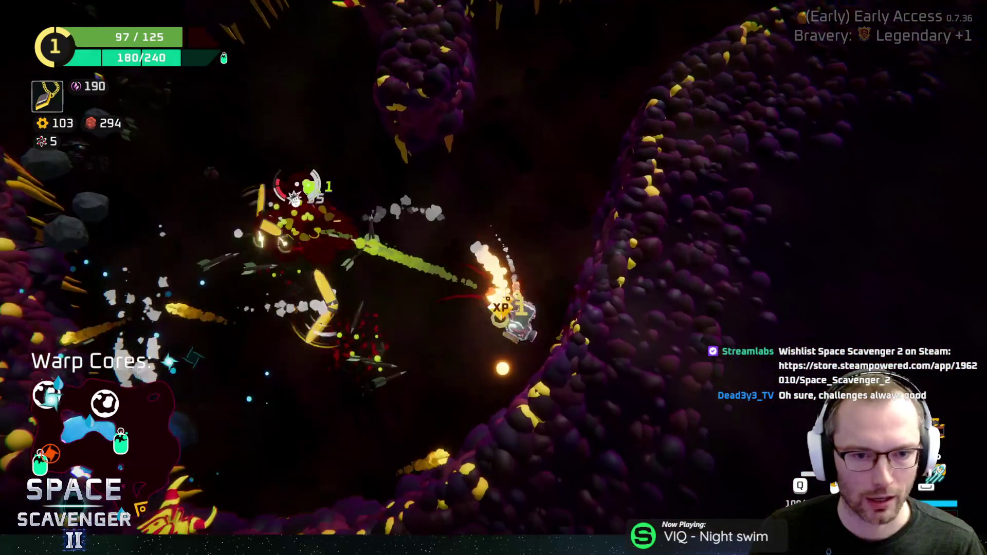
Fight up through the cave to the Oxygen Station, destroying enemies to reach rank 2
key("w")
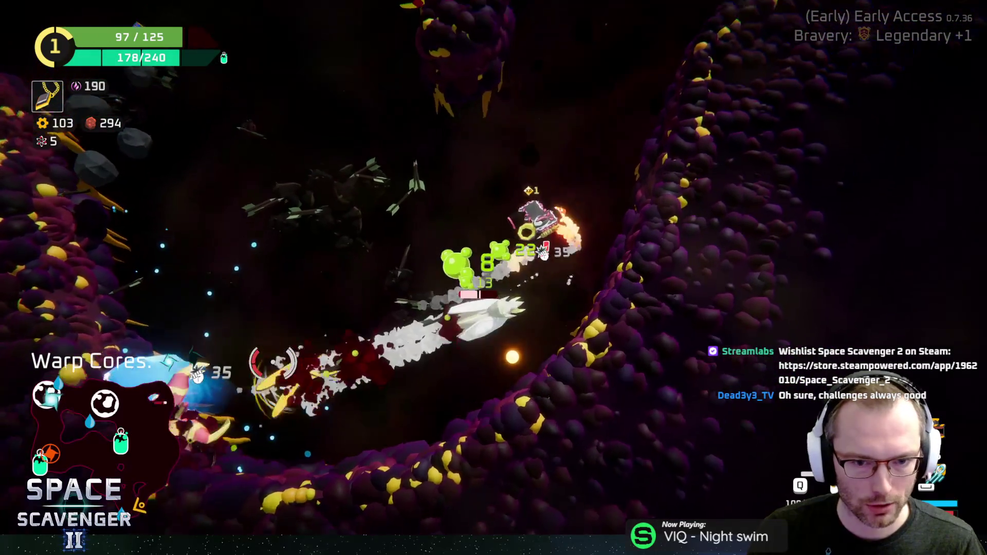
key("w")
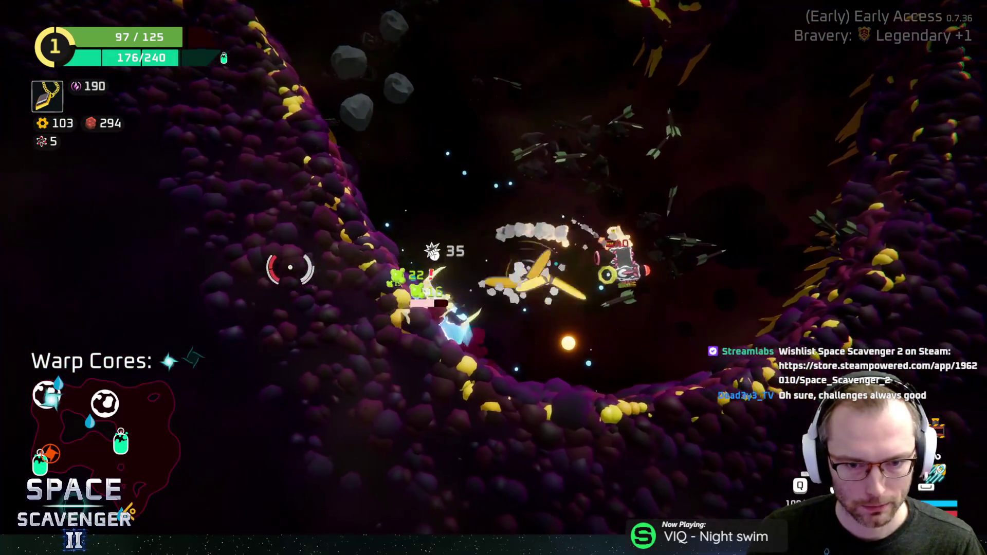
key("w")
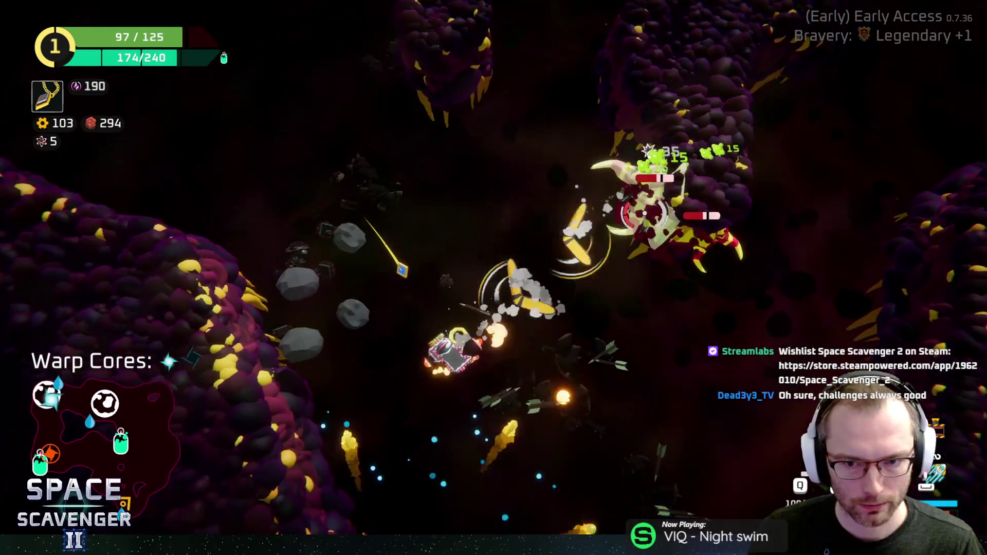
key("w")
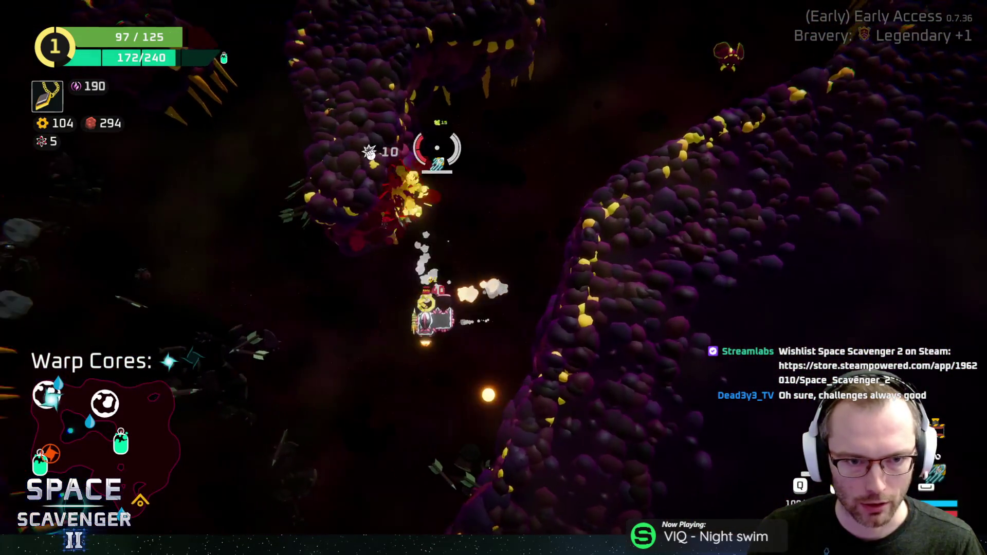
key("w")
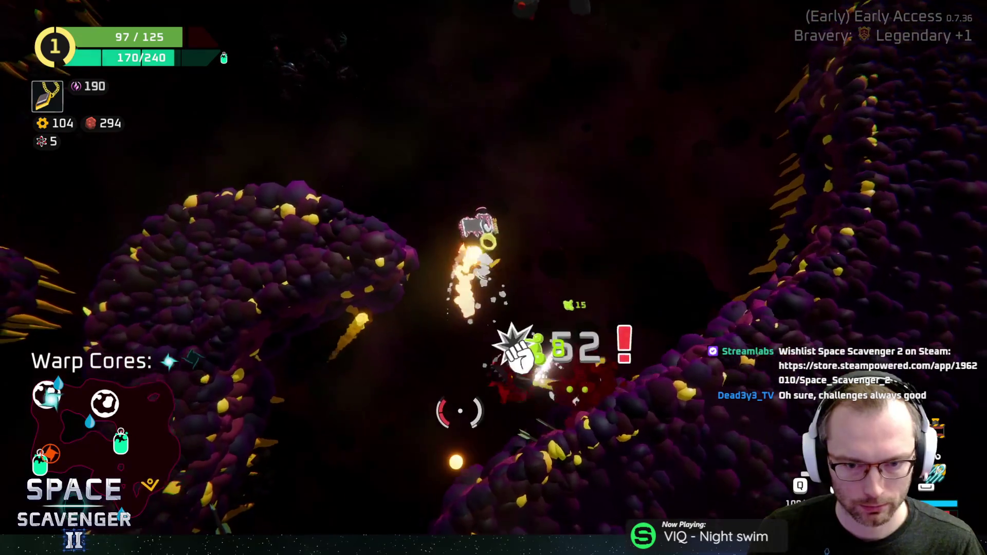
key("w")
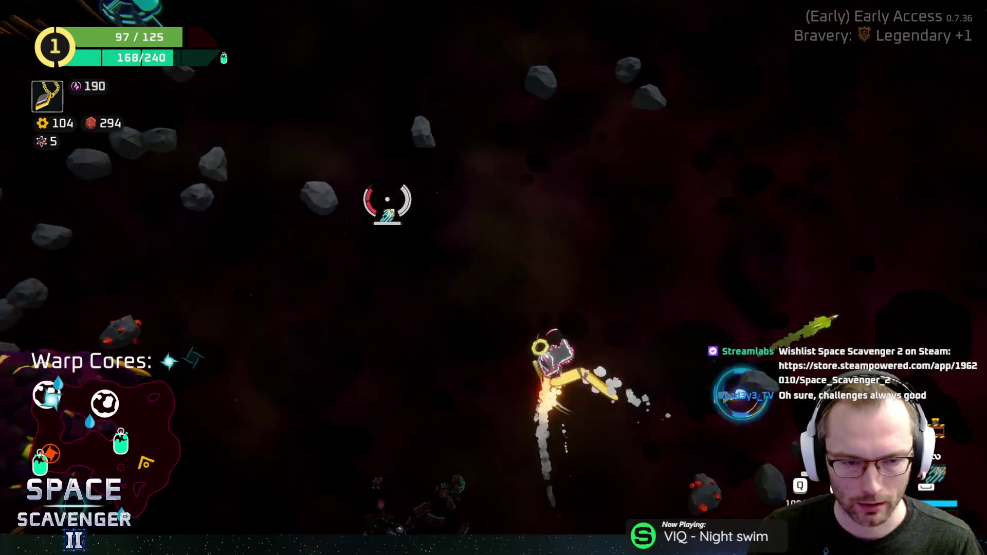
key("w")
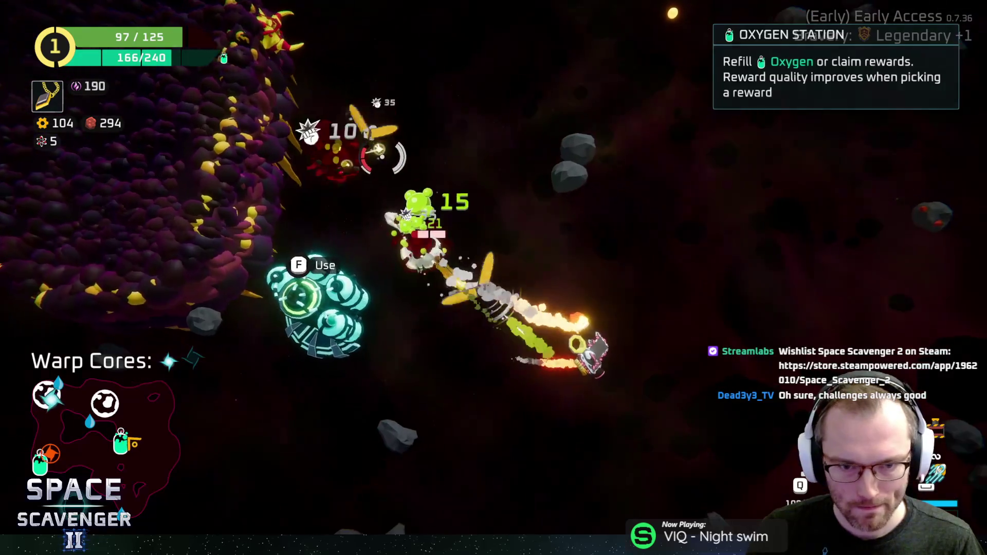
key("w")
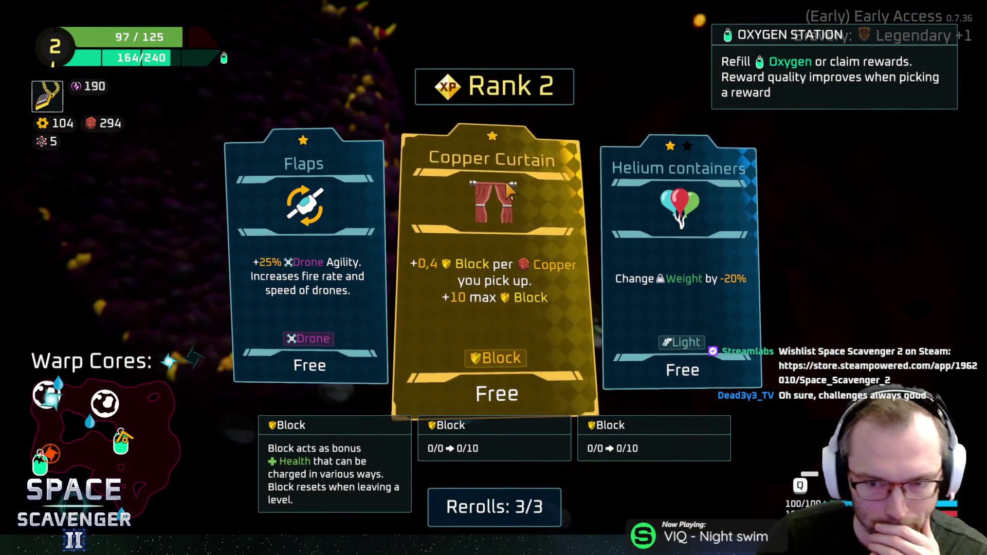
Take the Helium containers upgrade and attach the station's free body part
left_click(690, 236)
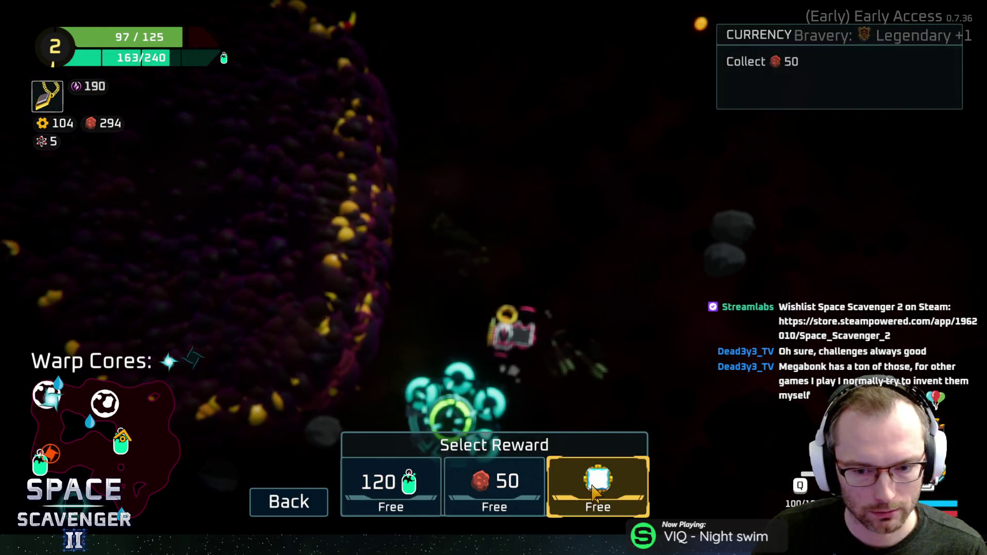
left_click(586, 499)
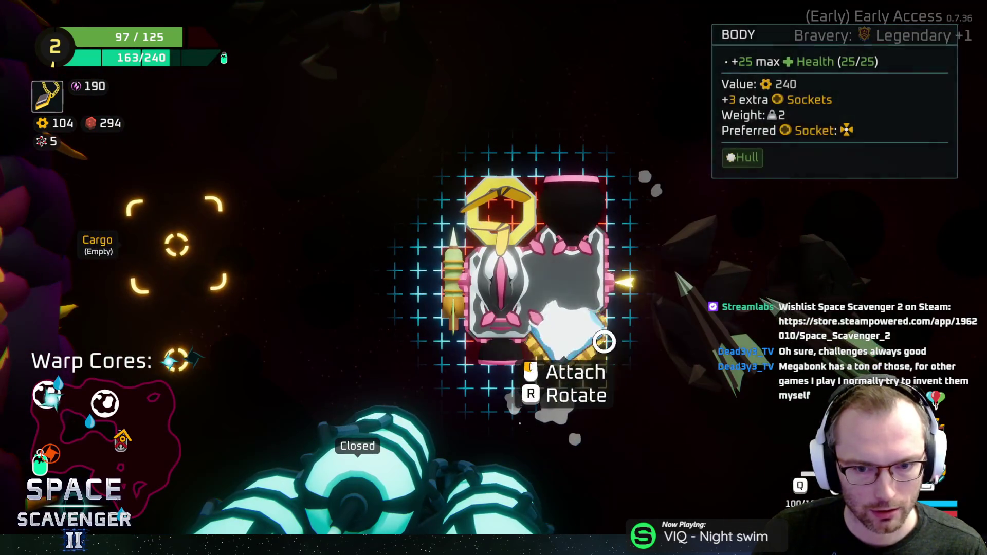
left_click(605, 399)
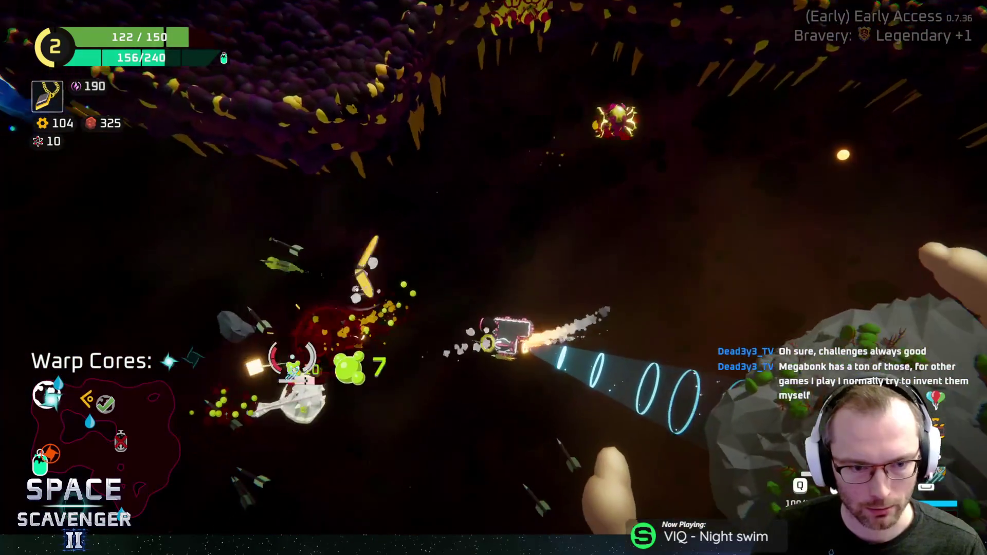
Boost onward, fighting until Rank 3 offers Heavy Spring, Hourglass and Convex Battery
key("shift")
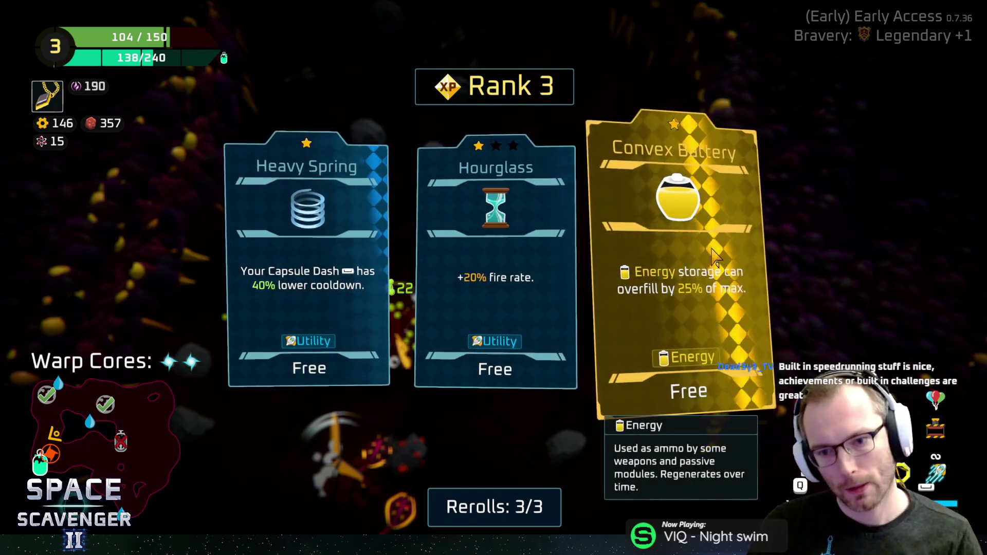
Take the Hourglass upgrade, claim 50 copper at the oxygen station, and enter the warp portal
left_click(515, 257)
mouse_move(329, 292)
left_mouse_down()
mouse_move(264, 270)
mouse_move(308, 286)
mouse_move(654, 297)
mouse_move(637, 478)
mouse_move(611, 411)
mouse_move(663, 237)
mouse_move(650, 236)
mouse_move(639, 150)
mouse_move(595, 159)
mouse_move(539, 210)
mouse_move(628, 177)
mouse_move(525, 154)
mouse_move(584, 124)
mouse_move(639, 364)
mouse_move(628, 252)
mouse_move(650, 279)
mouse_move(771, 158)
mouse_move(639, 132)
mouse_move(561, 146)
mouse_move(588, 165)
mouse_move(573, 136)
left_mouse_up()
key("e")
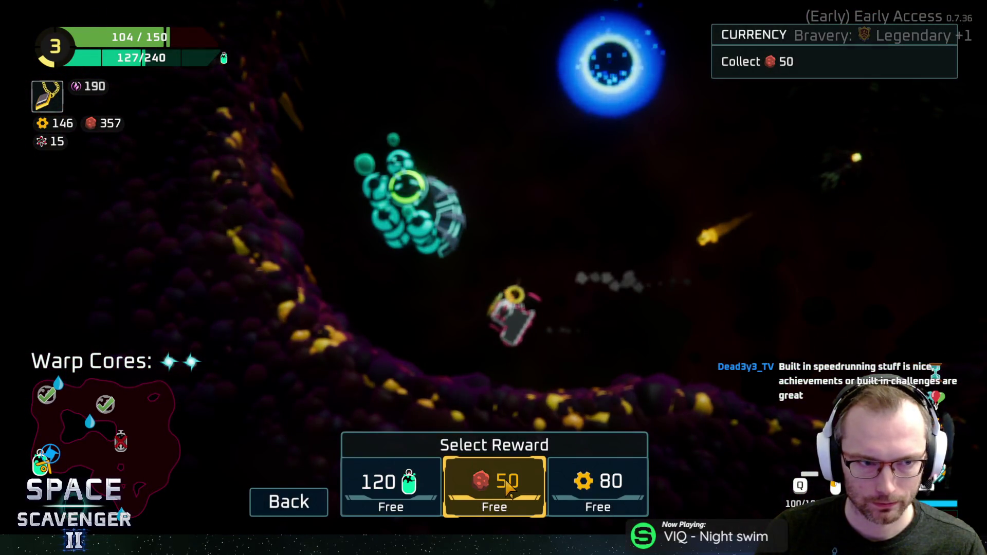
left_click(493, 483)
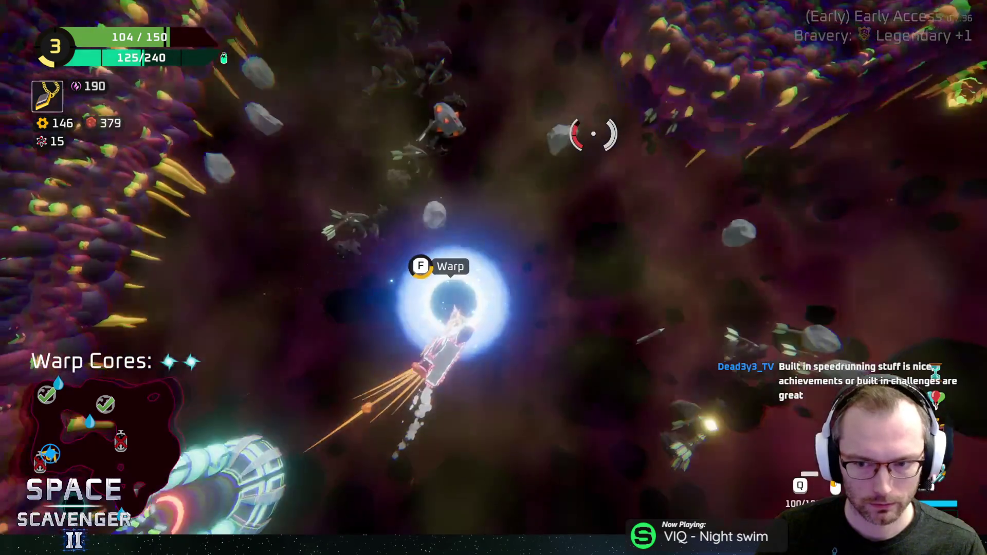
key("e")
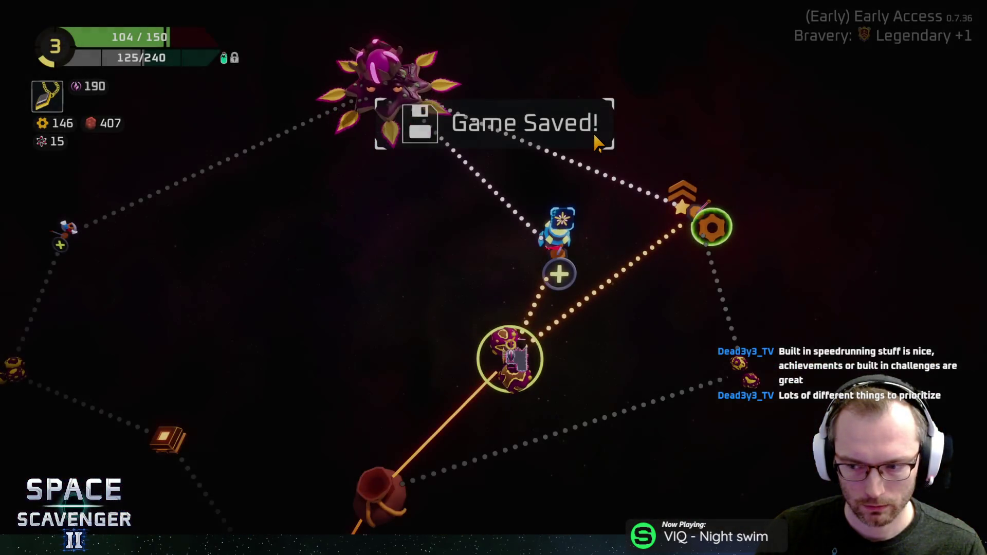
Jump to the next map node, a Hideout with a gadget shop
left_click(551, 272)
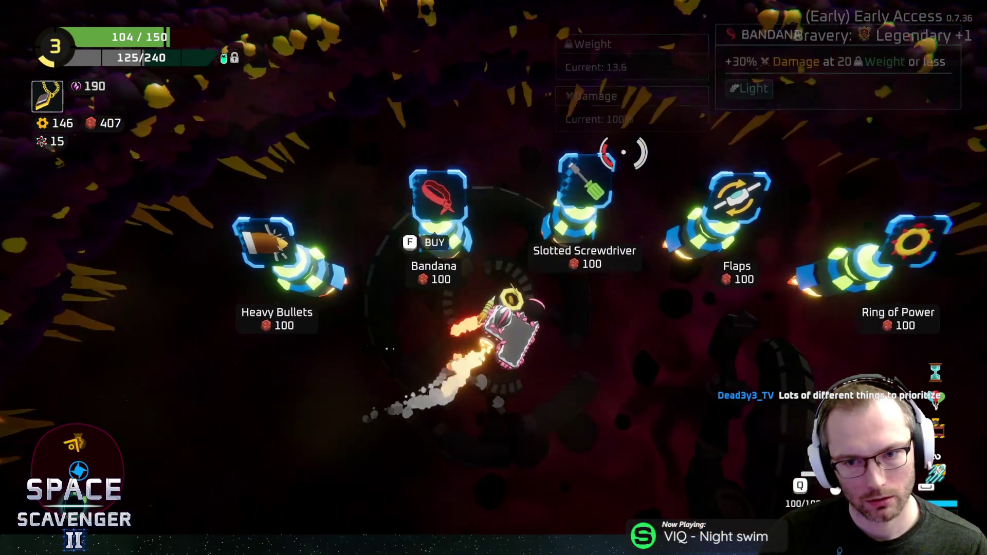
Look over the shop items and buy Heavy Bullets and the Bandana
key("d")
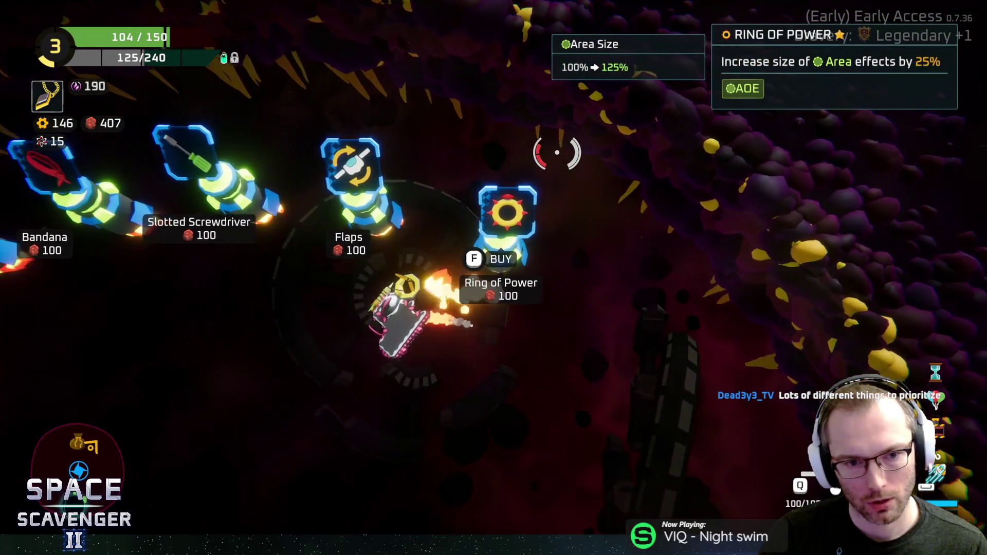
key("a")
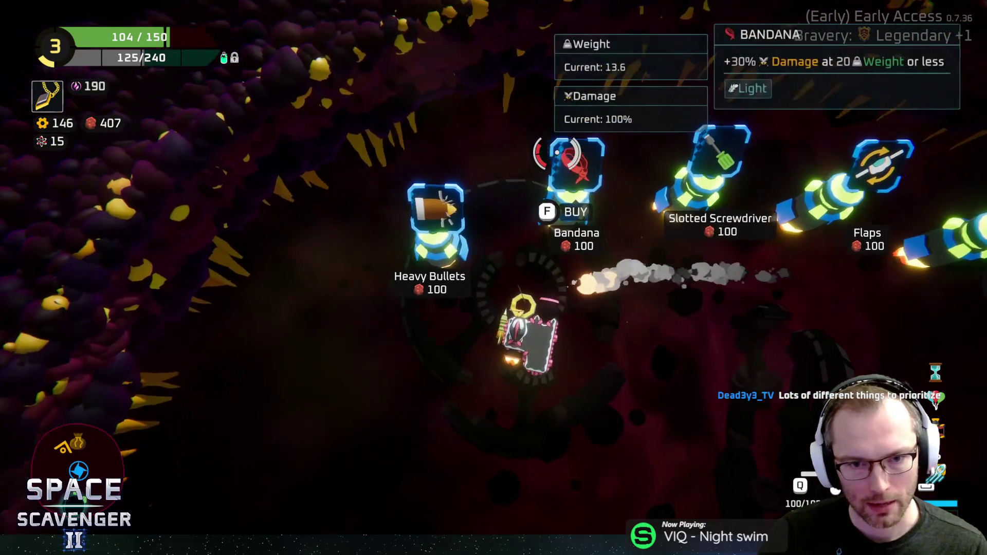
key("a")
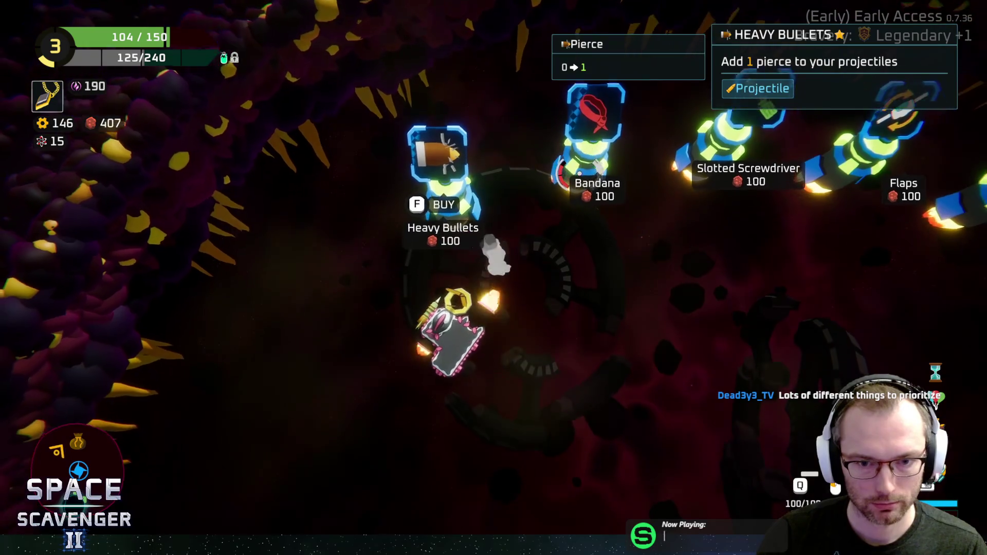
key("f")
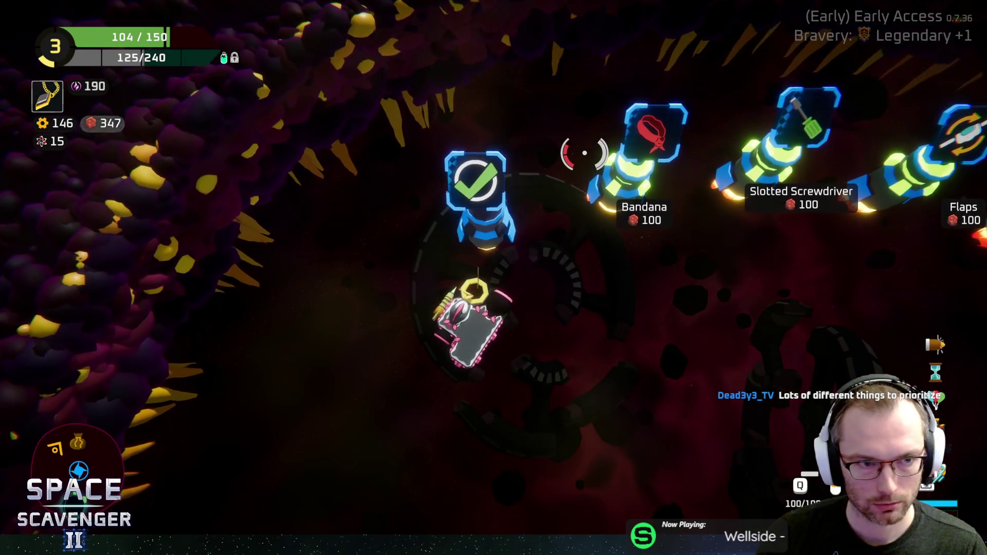
key("f")
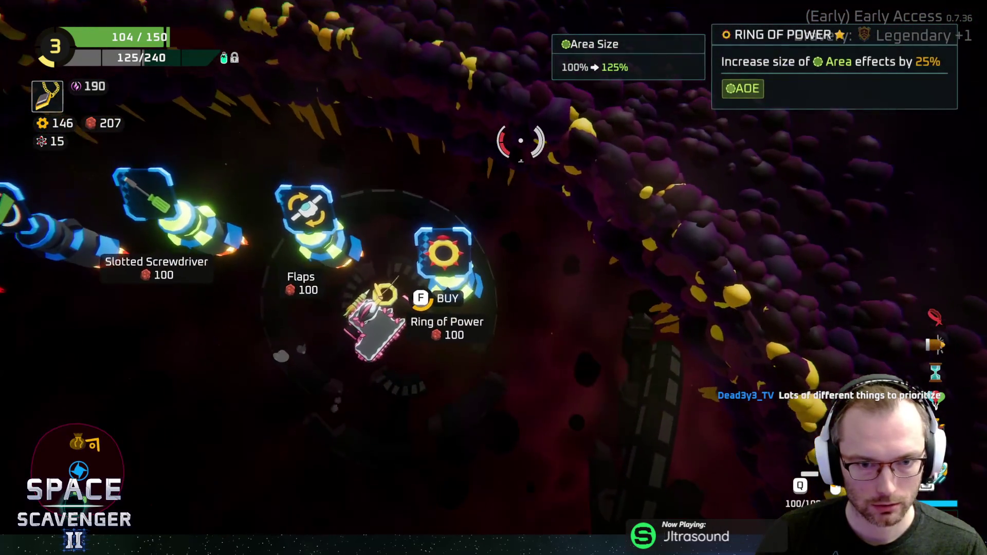
Buy Ring of Power and Slotted Screwdriver, leaving 7 copper, then warp out
key("f")
key("a")
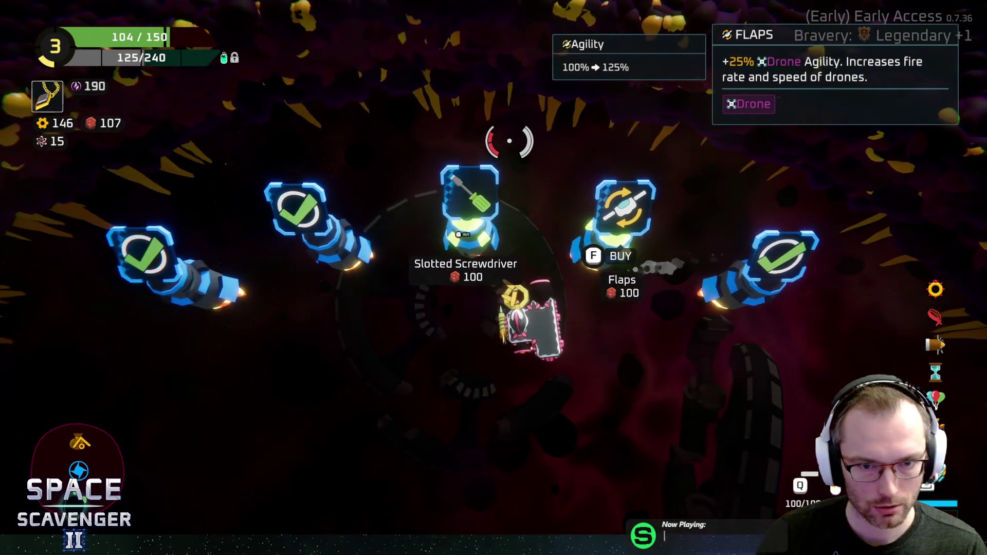
key("f")
key("f")
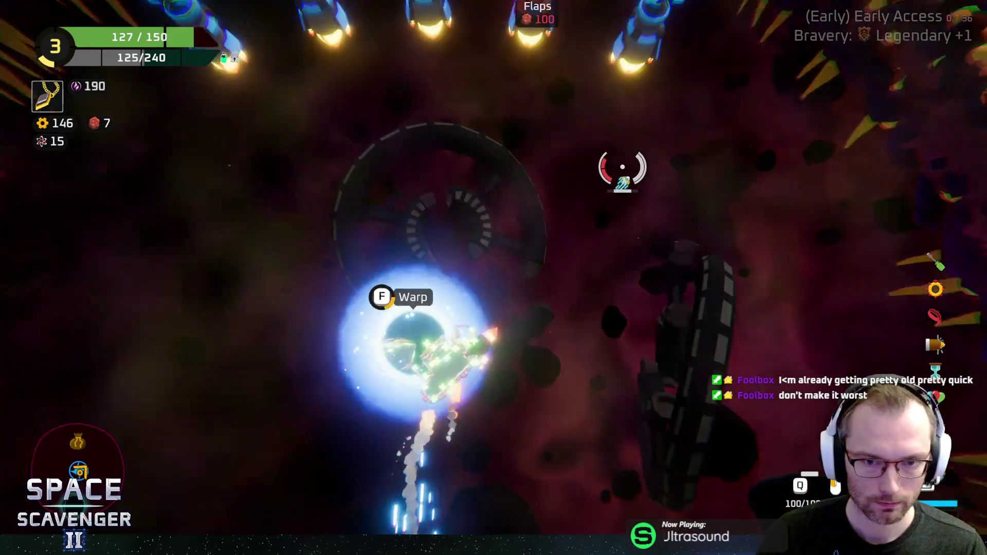
key("f")
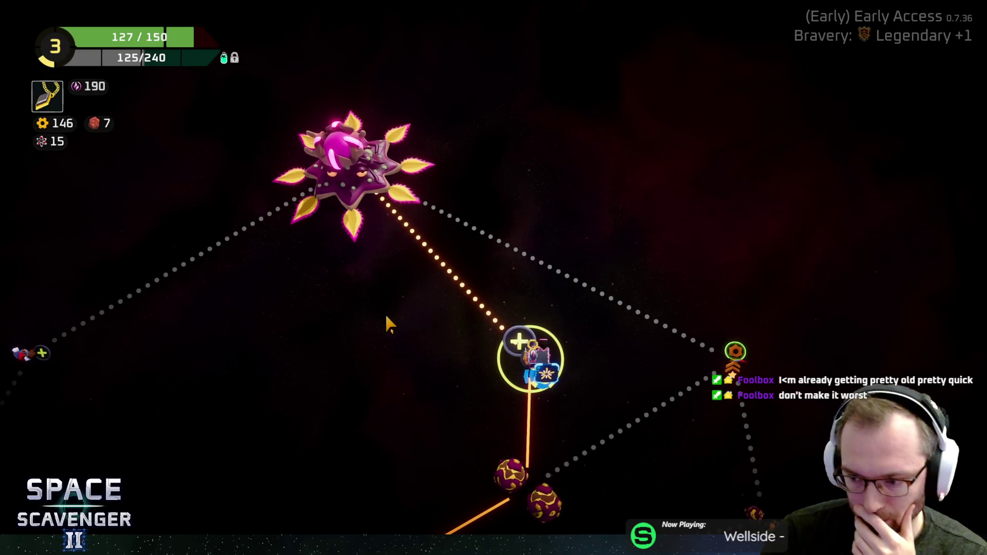
Jump to the boss node to face The Mother at 5400/5400 health
left_click(360, 224)
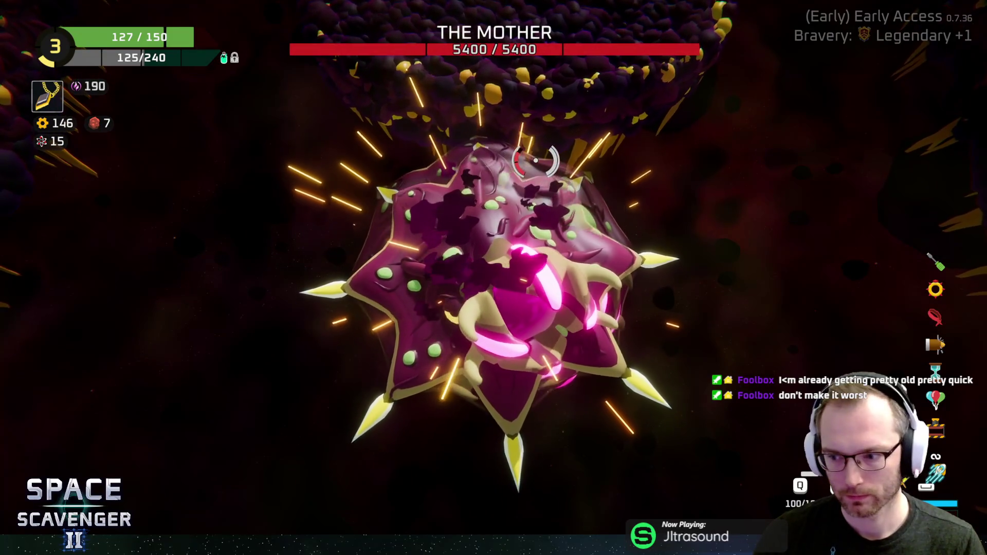
Circle and fire at The Mother until it dies and drops a Heavy Crate
mouse_move(503, 157)
left_mouse_down()
mouse_move(617, 144)
mouse_move(696, 185)
mouse_move(709, 169)
mouse_move(655, 177)
mouse_move(726, 172)
mouse_move(725, 181)
mouse_move(510, 135)
mouse_move(592, 134)
mouse_move(704, 200)
mouse_move(725, 278)
mouse_move(696, 363)
mouse_move(705, 287)
mouse_move(738, 210)
mouse_move(585, 139)
mouse_move(447, 103)
mouse_move(422, 154)
mouse_move(416, 147)
mouse_move(535, 119)
mouse_move(581, 123)
mouse_move(674, 194)
mouse_move(664, 278)
mouse_move(675, 319)
mouse_move(617, 354)
mouse_move(504, 462)
mouse_move(447, 465)
mouse_move(535, 447)
mouse_move(669, 391)
mouse_move(633, 411)
mouse_move(634, 303)
mouse_move(620, 259)
mouse_move(462, 349)
mouse_move(522, 391)
mouse_move(645, 271)
mouse_move(615, 362)
mouse_move(489, 441)
mouse_move(411, 412)
mouse_move(331, 287)
mouse_move(320, 291)
mouse_move(436, 197)
left_mouse_up()
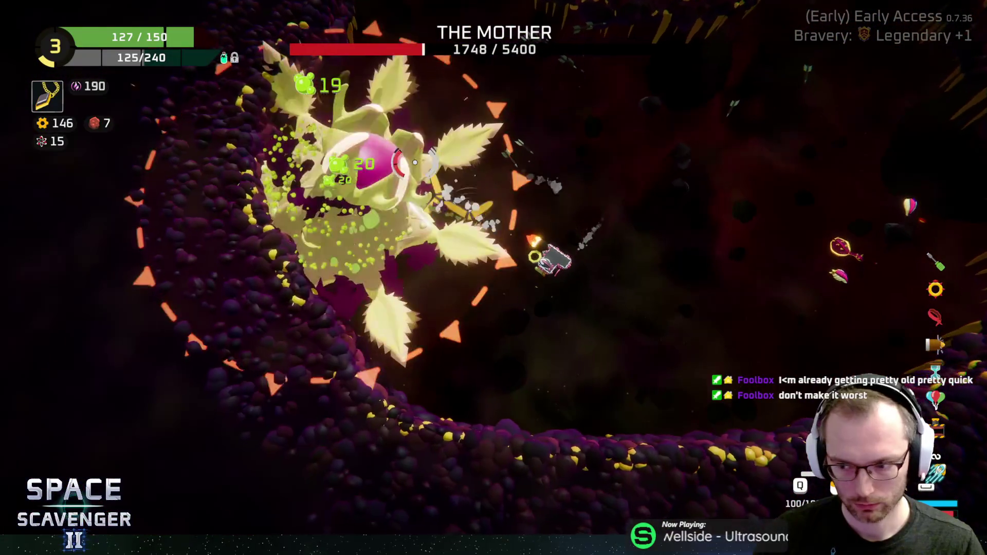
mouse_move(359, 221)
left_mouse_down()
mouse_move(496, 165)
mouse_move(506, 121)
mouse_move(518, 183)
left_mouse_up()
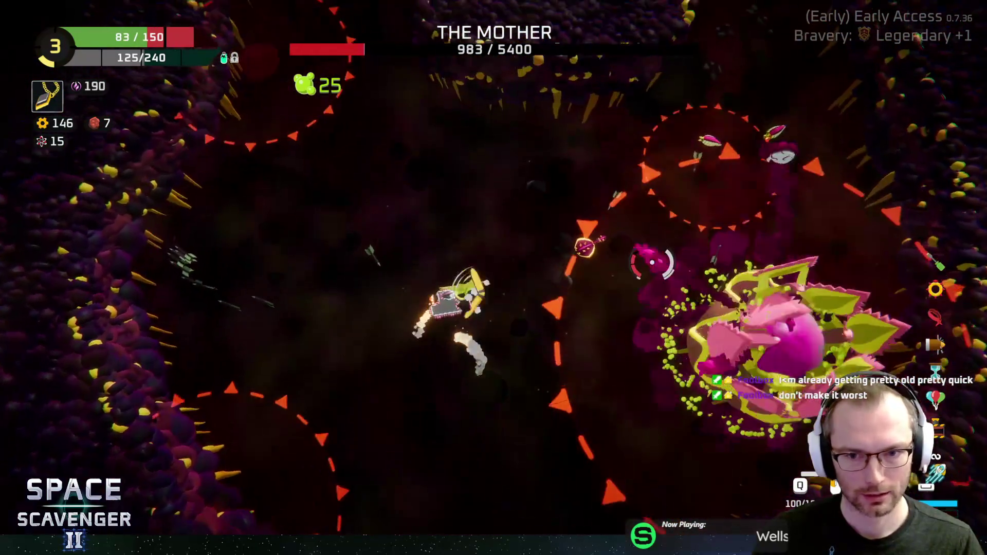
left_click_drag(652, 262, 626, 396)
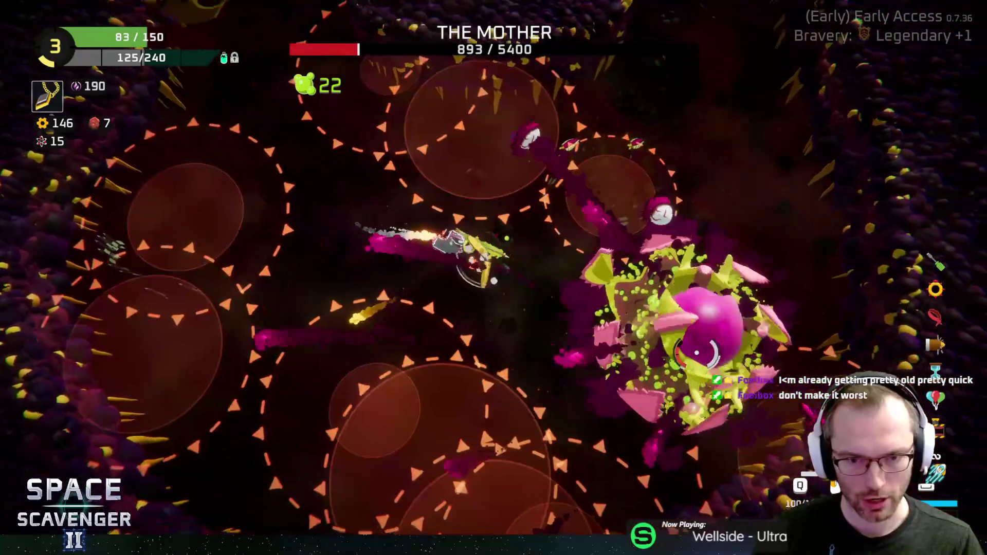
mouse_move(697, 354)
left_mouse_down()
mouse_move(633, 288)
mouse_move(661, 346)
left_mouse_up()
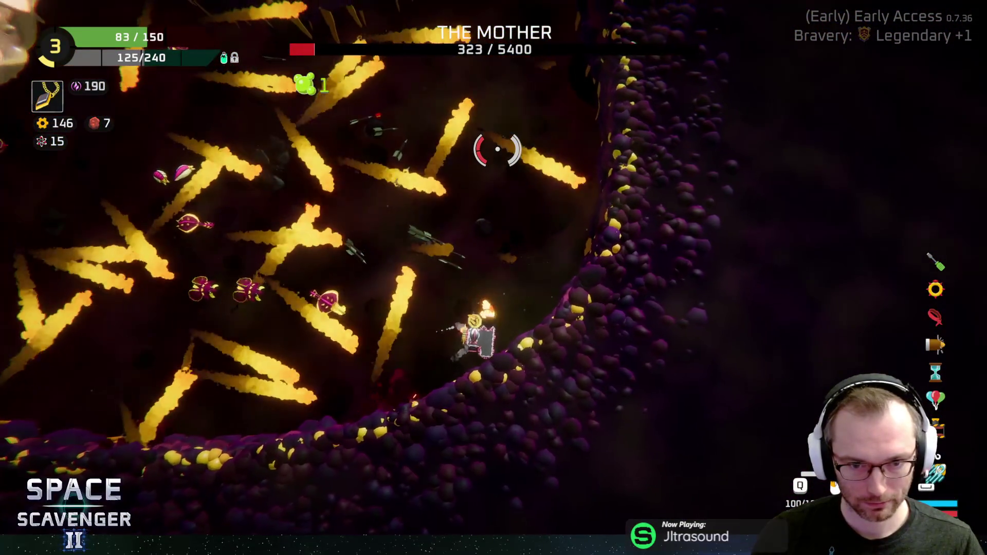
key("w")
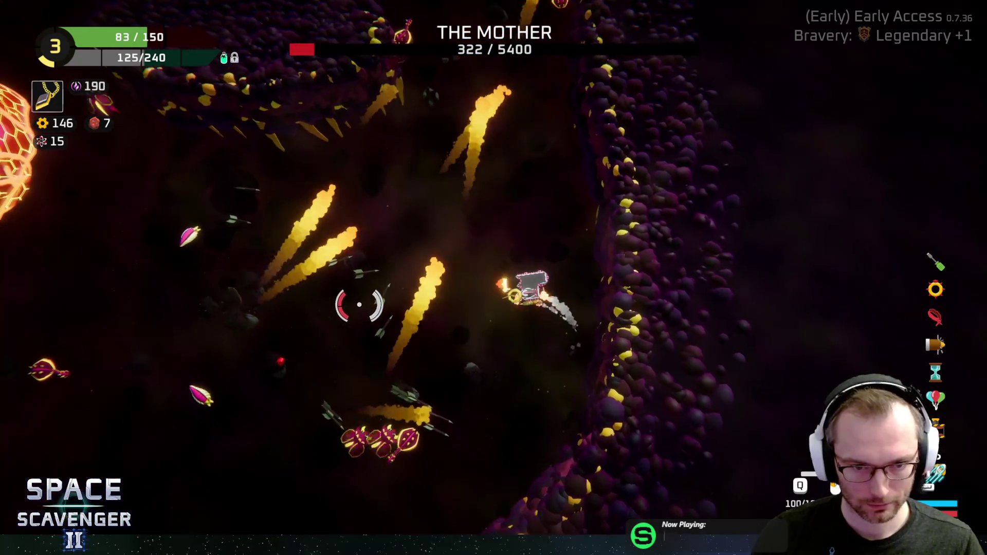
key("w")
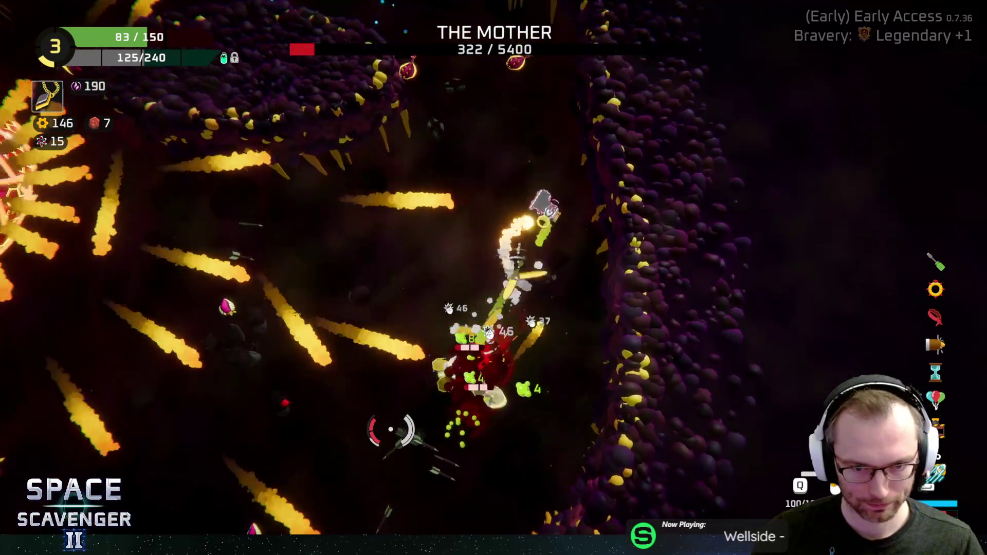
key("w")
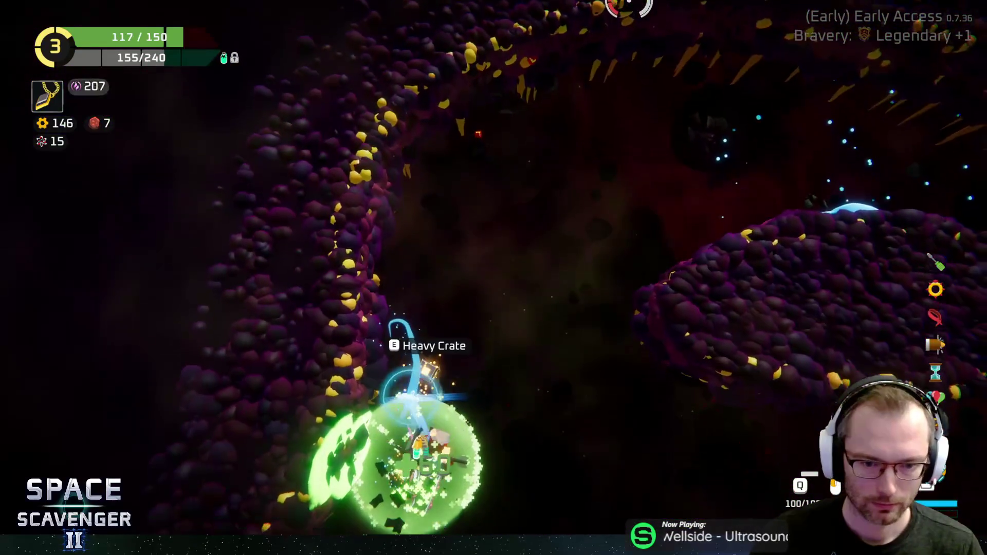
Pick up the Heavy Crate and stow it in the Cargo slot
key("e")
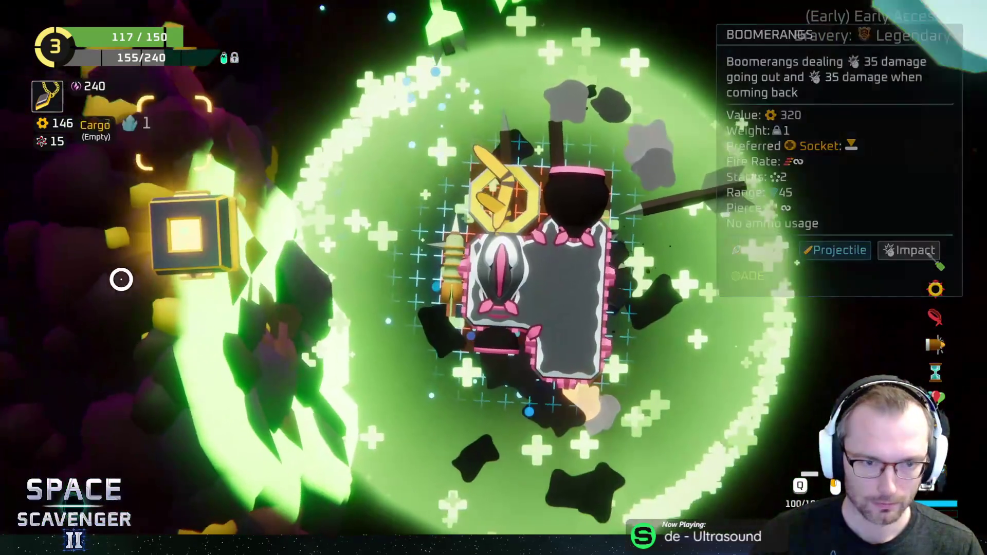
mouse_move(203, 245)
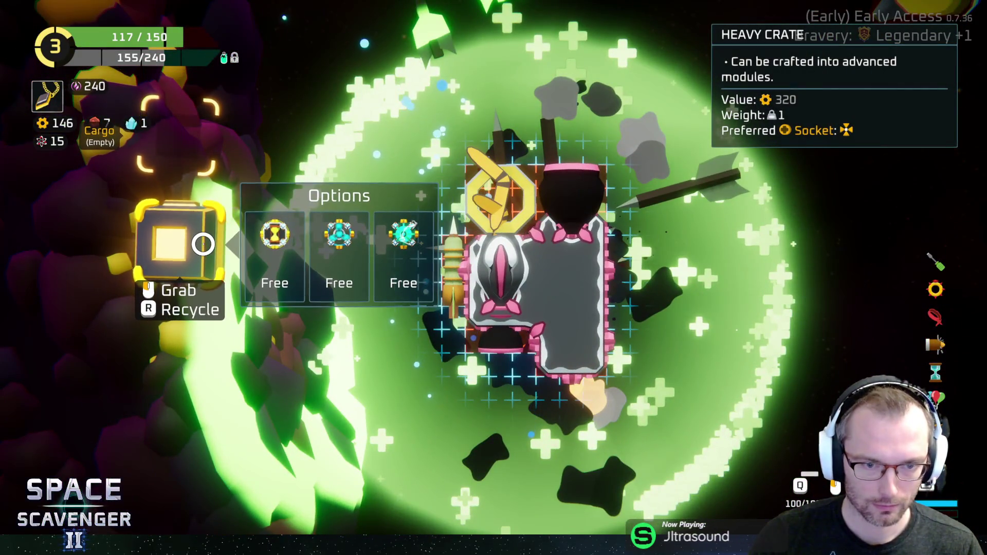
left_click_drag(194, 243, 204, 136)
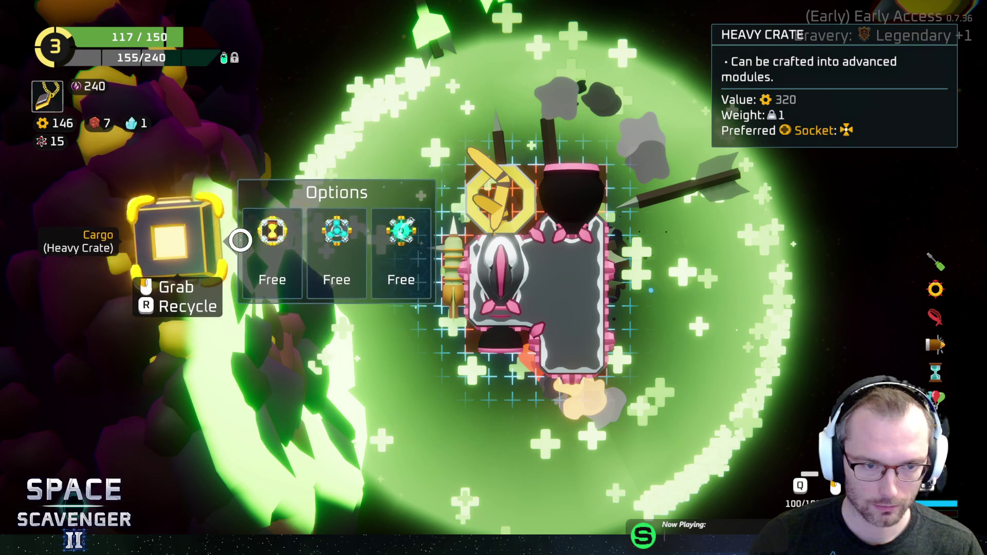
Fit the hourglass time-bubble module under the ship and open the crystal gadget merchant
mouse_move(266, 251)
left_mouse_down()
mouse_move(164, 308)
mouse_move(555, 379)
left_mouse_up()
key("Tab")
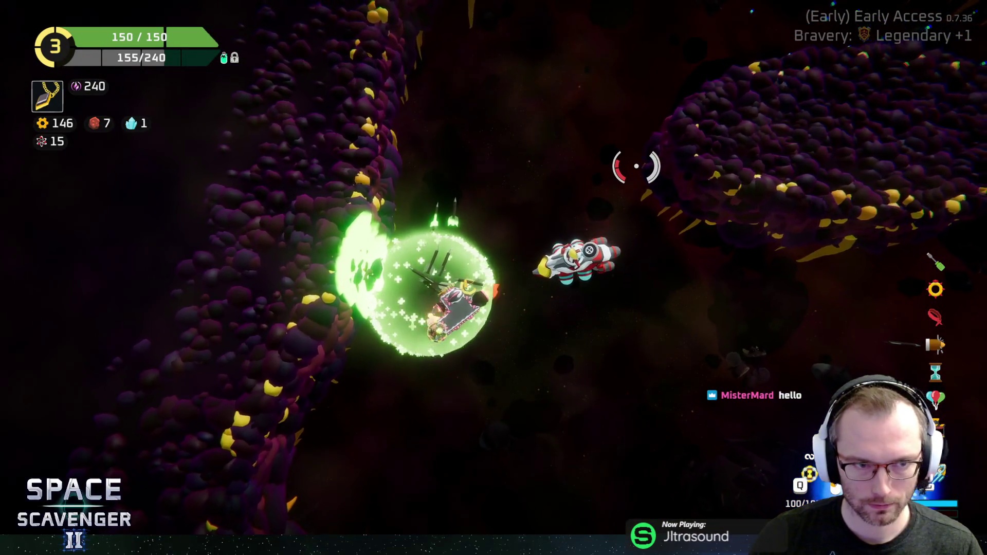
key("e")
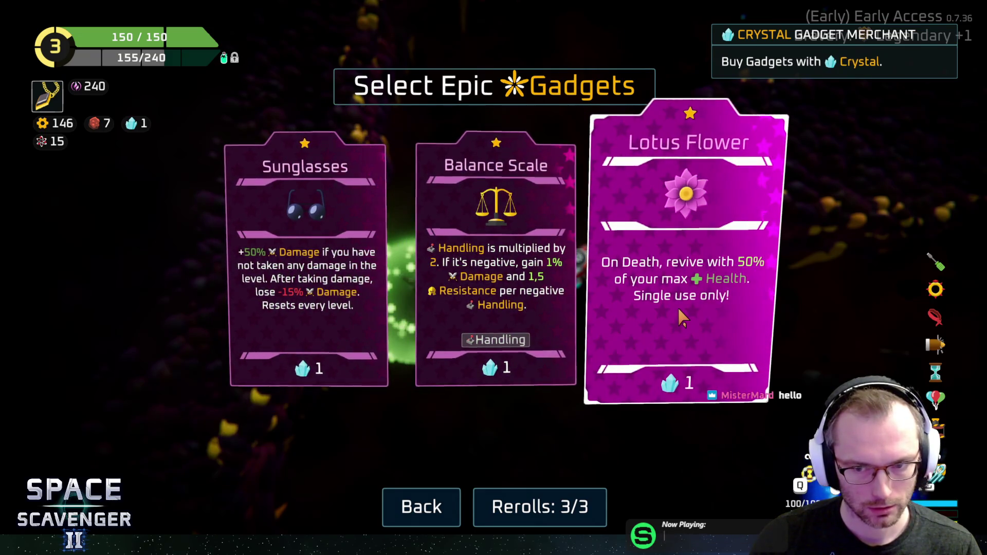
Buy the Balance Scale gadget with the crystal and warp to the galaxy map
left_click(496, 288)
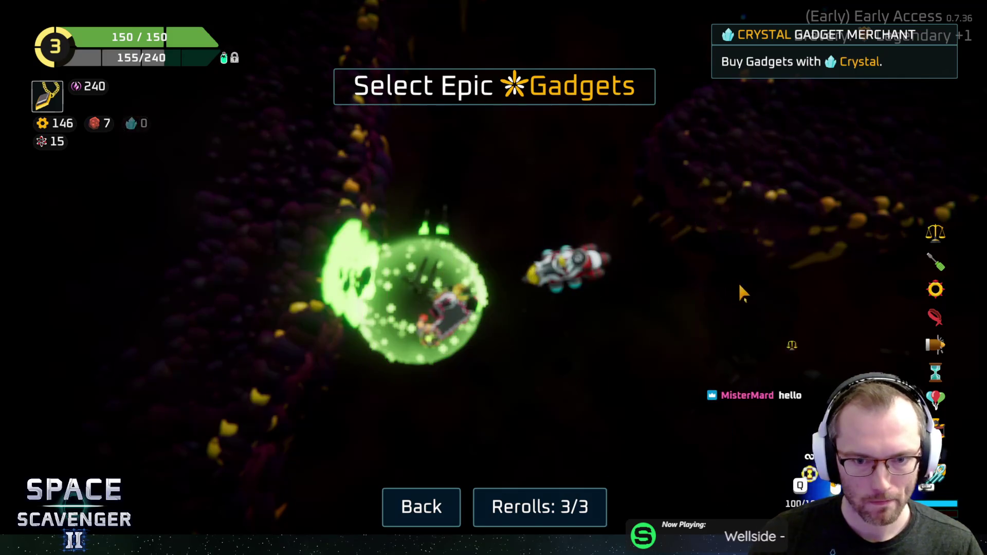
key("f")
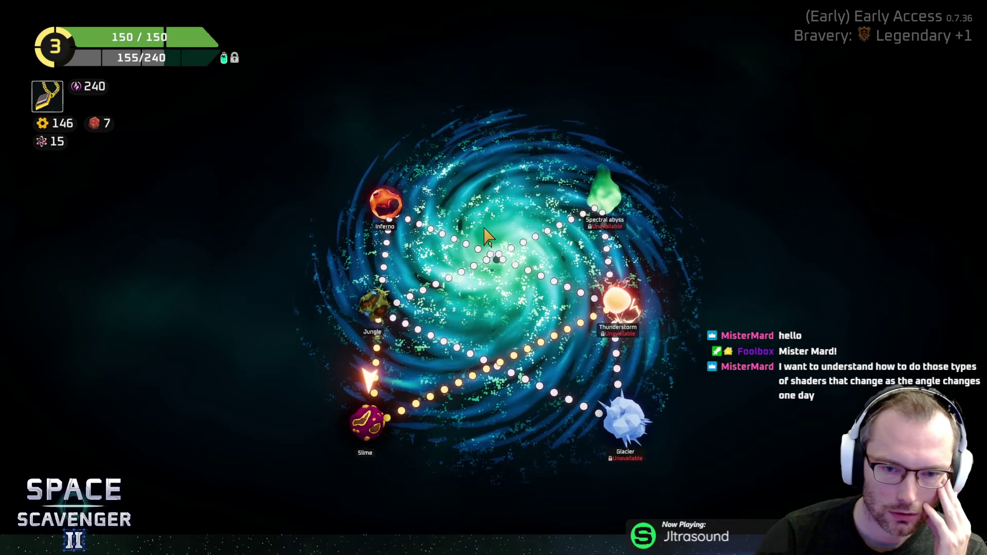
Travel to the Jungle planet and load its first sector level
left_click(374, 305)
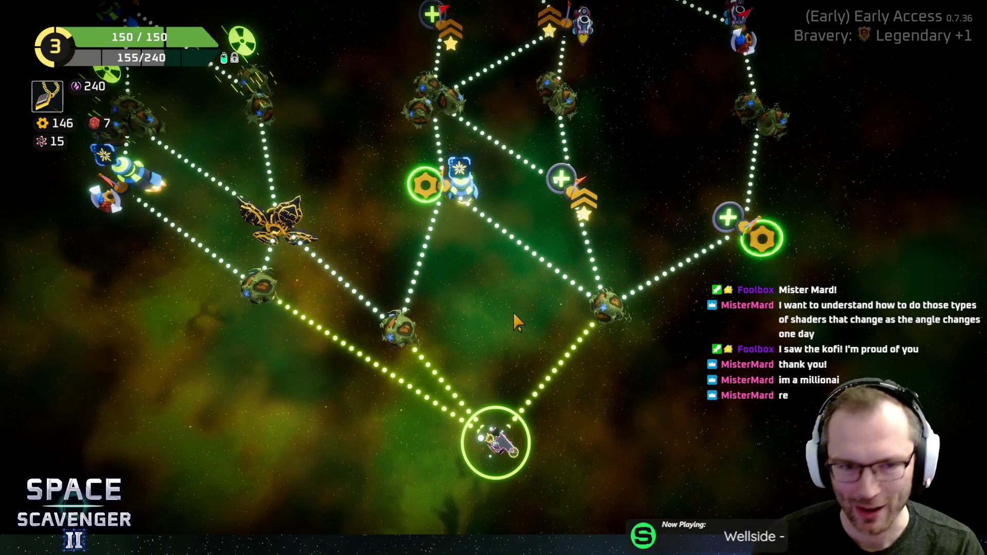
scroll(509, 309, "up", 3)
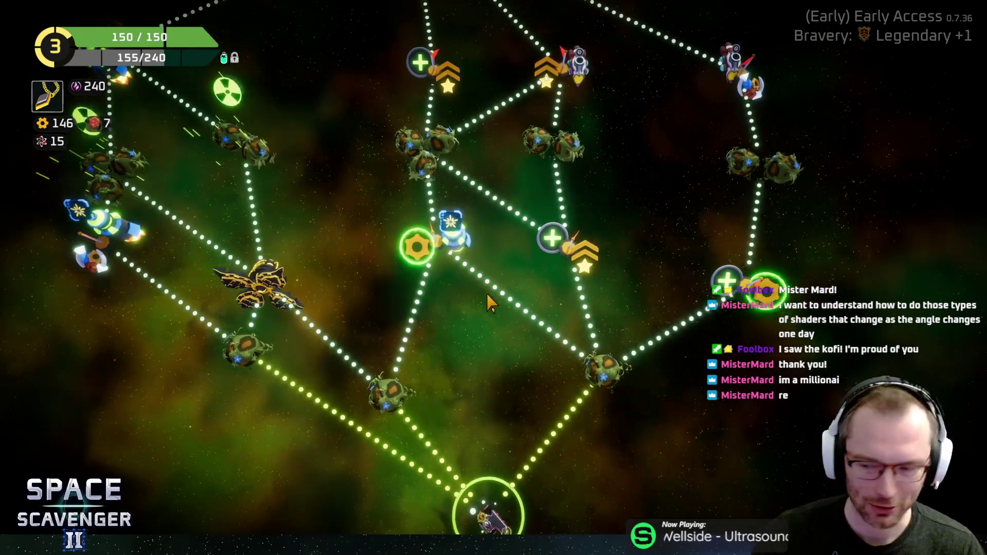
scroll(488, 303, "down", 3)
scroll(488, 304, "up", 5)
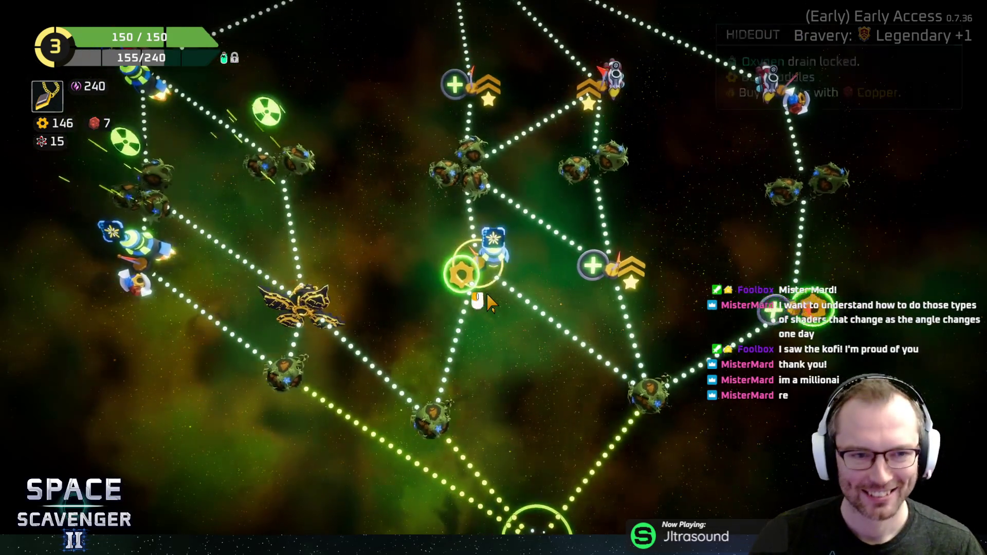
scroll(488, 304, "down", 3)
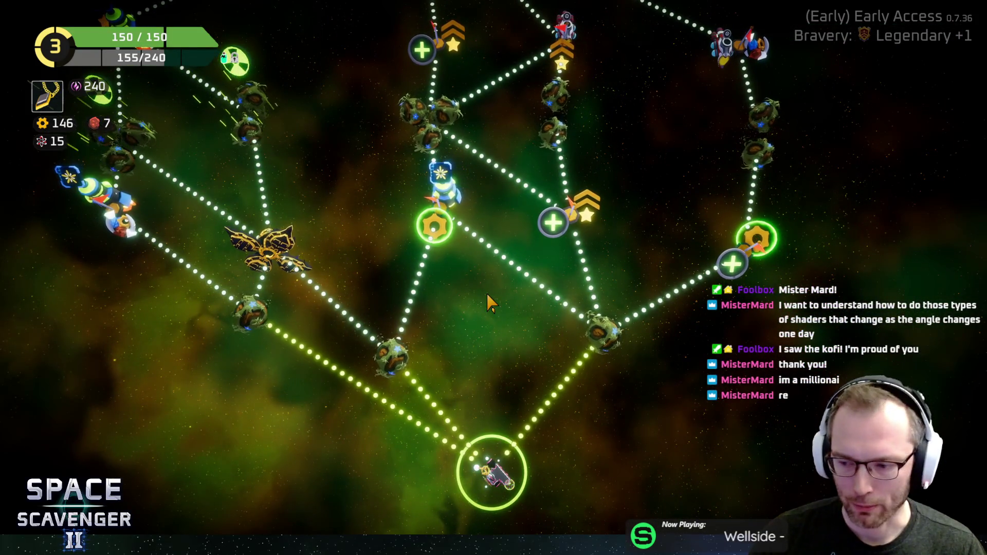
scroll(489, 304, "up", 2)
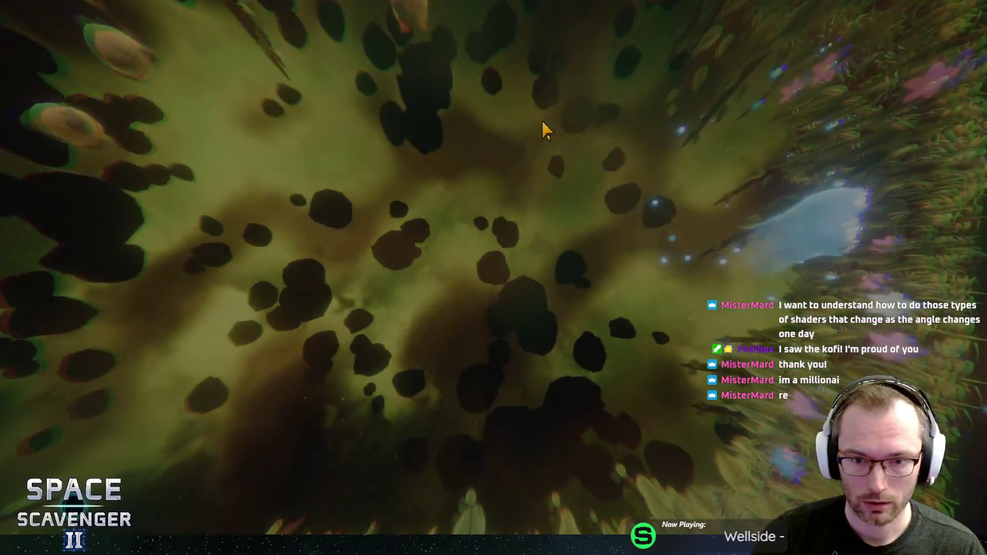
Push deeper into the Jungle toward enemy swarms, health falling to 28/150
key("s")
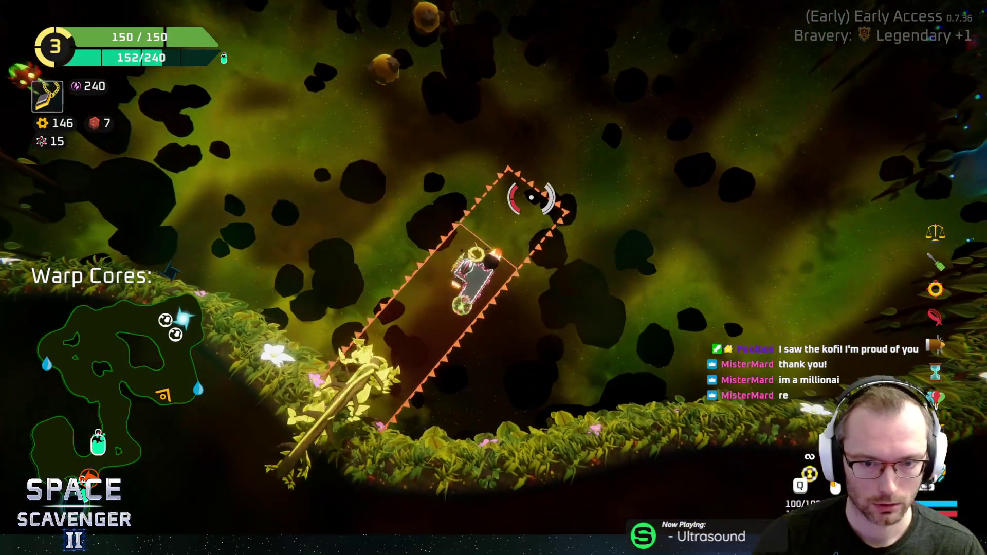
key("w")
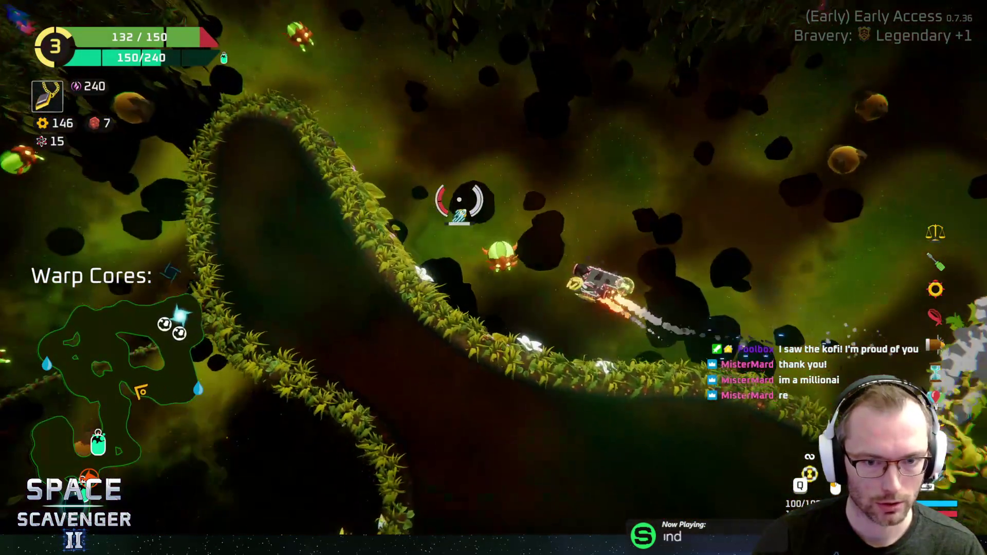
key("w")
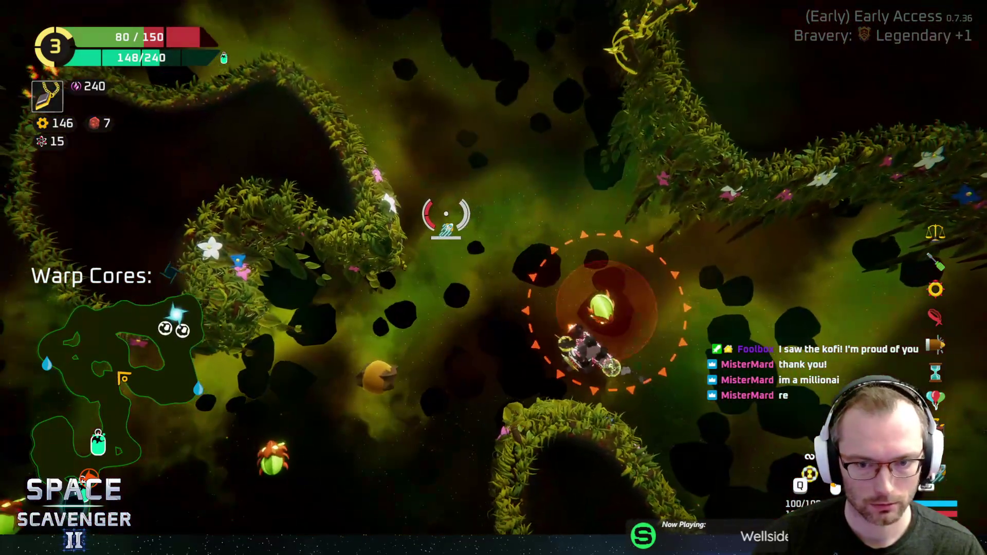
key("w")
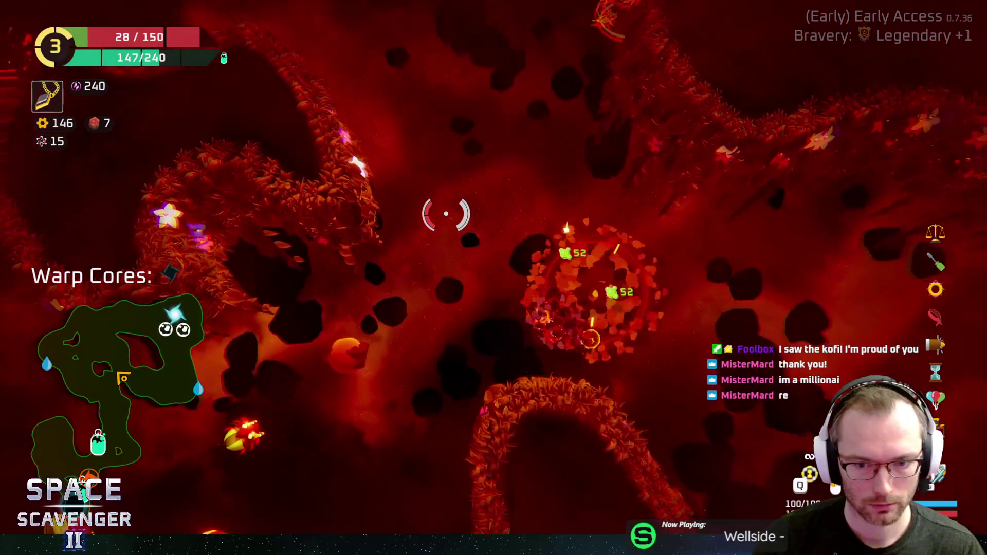
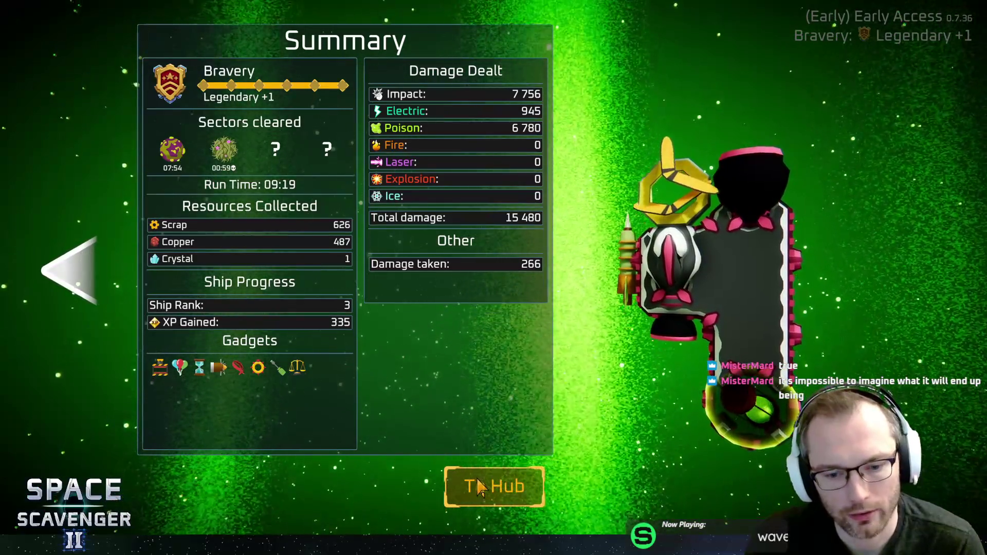
Leave the run summary (two sectors cleared, ship rank 3) and return to the hub
left_click(478, 487)
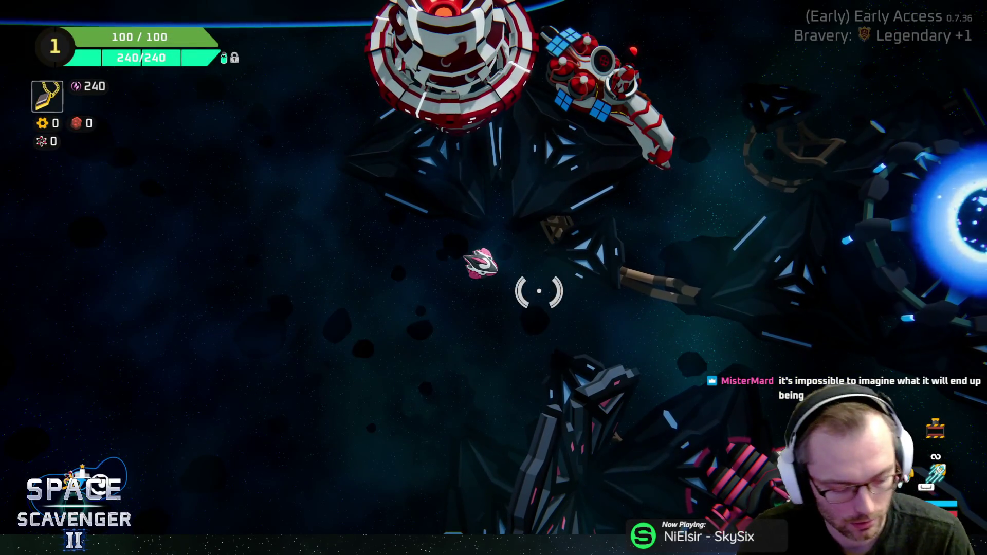
Fly the ship past the Gauntlet portal and up into the green Daily Challenge portal
key("d")
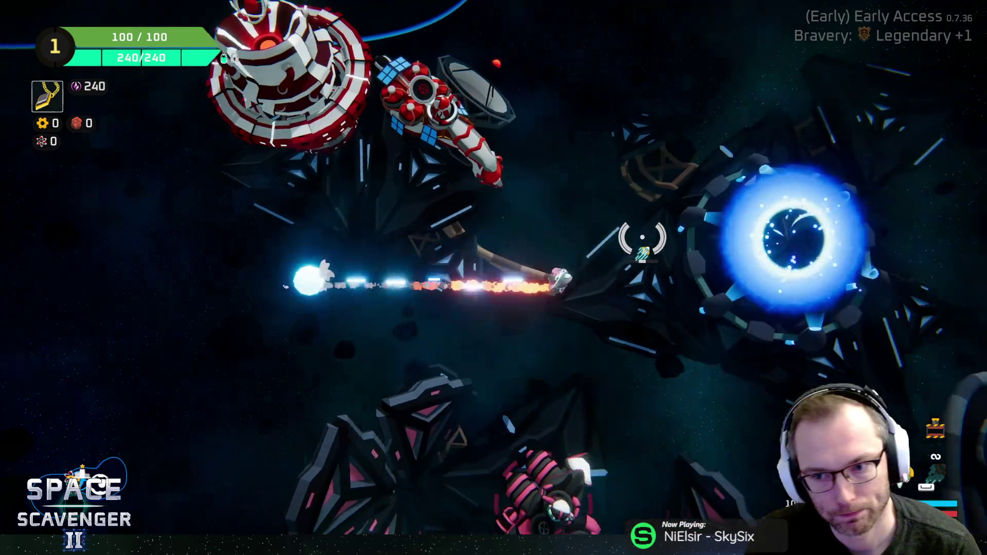
key("w")
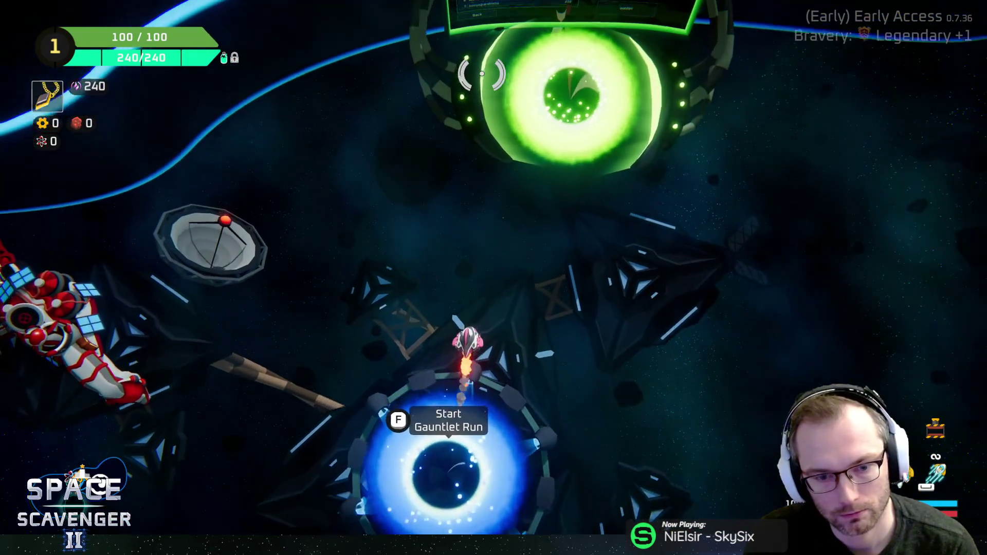
key("w")
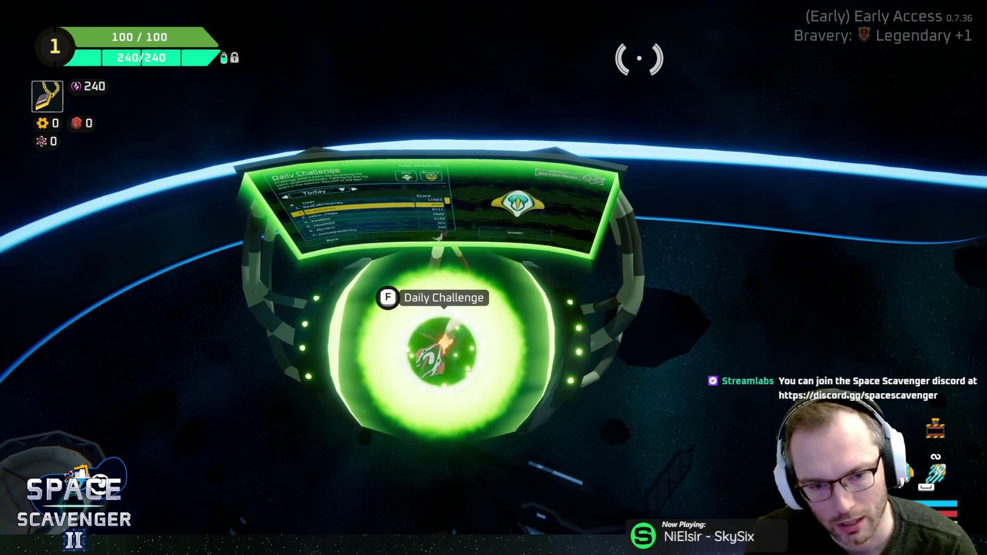
Steer the ship down and left, away from the Daily Challenge portal
key("s")
key("a")
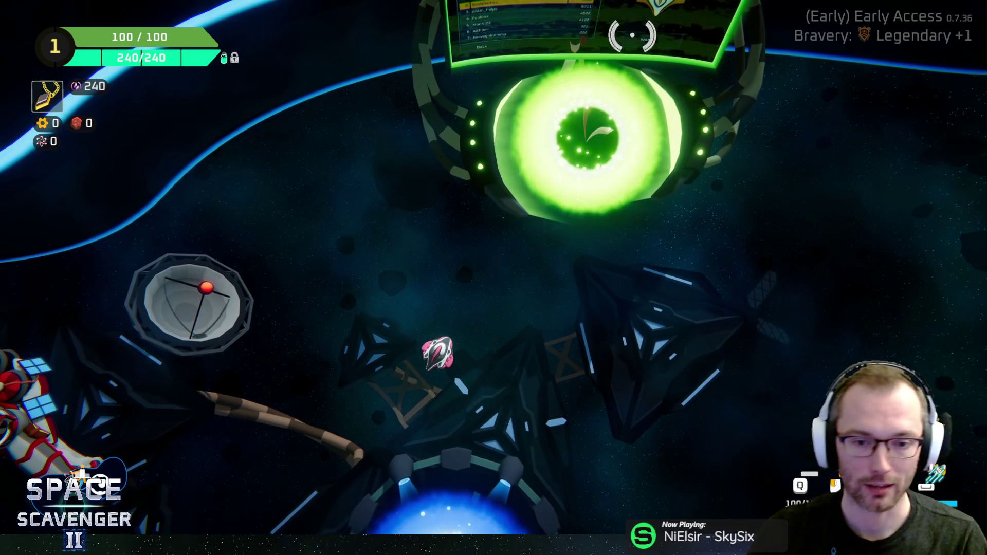
Fly past the Gauntlet portal, quit the session to the main menu, then quit the game
key("s")
key("a")
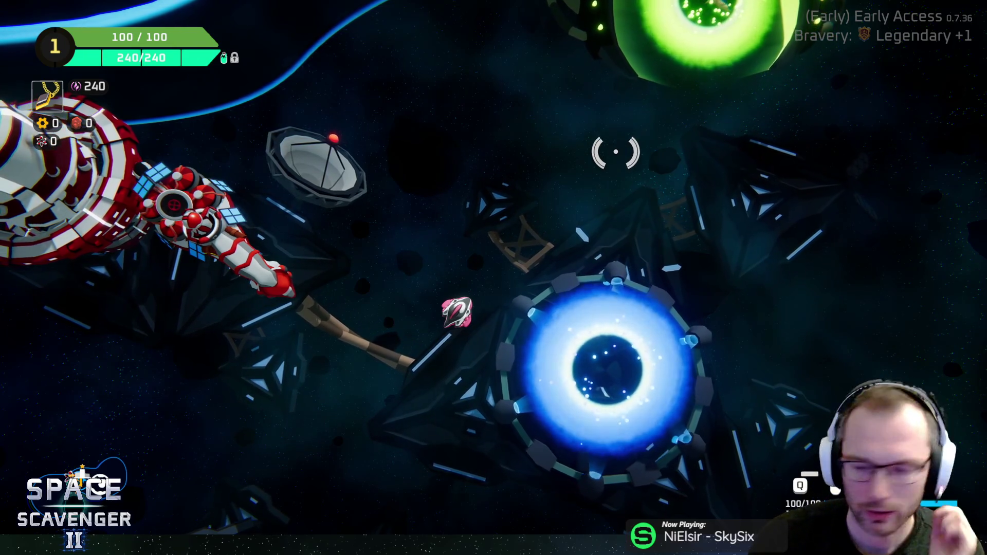
key("Escape")
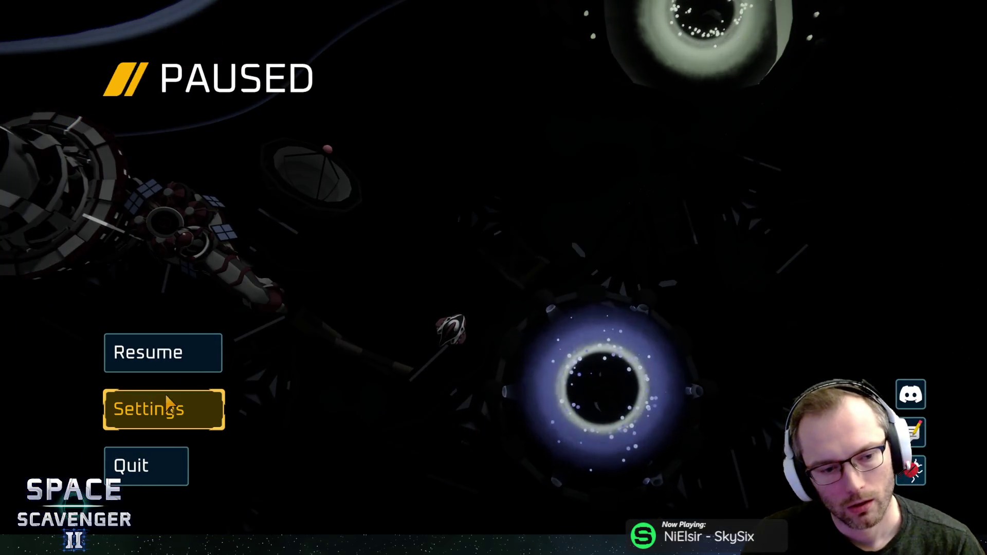
left_click(173, 466)
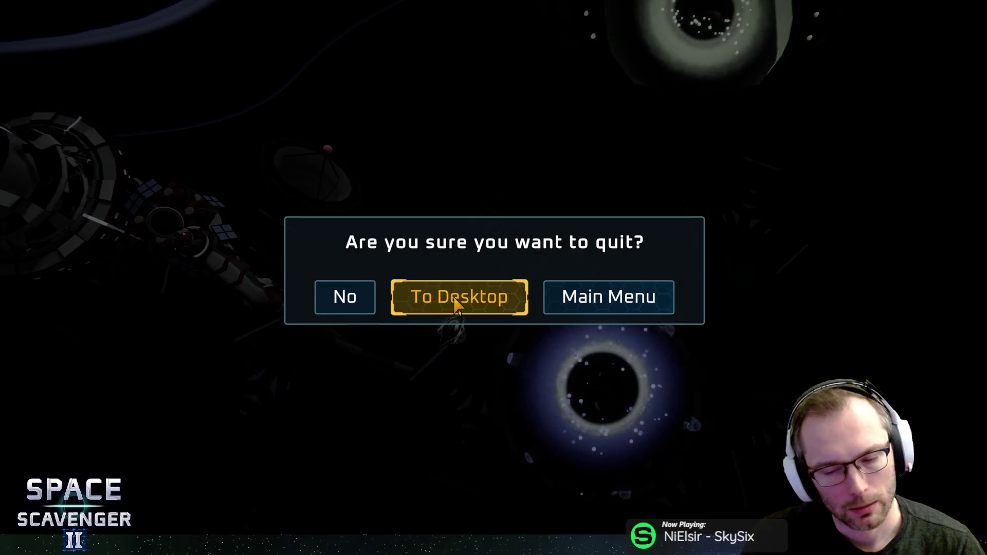
left_click(590, 291)
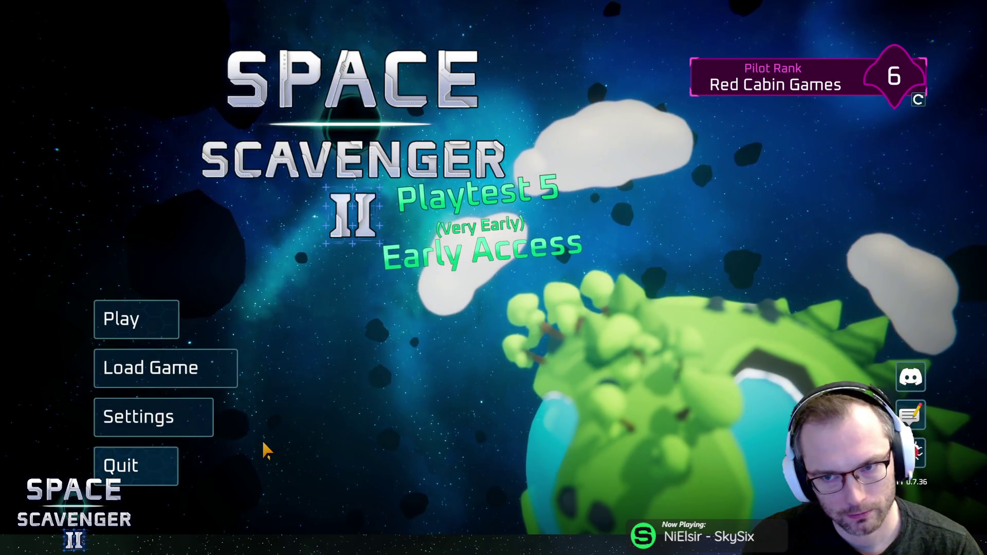
left_click(137, 464)
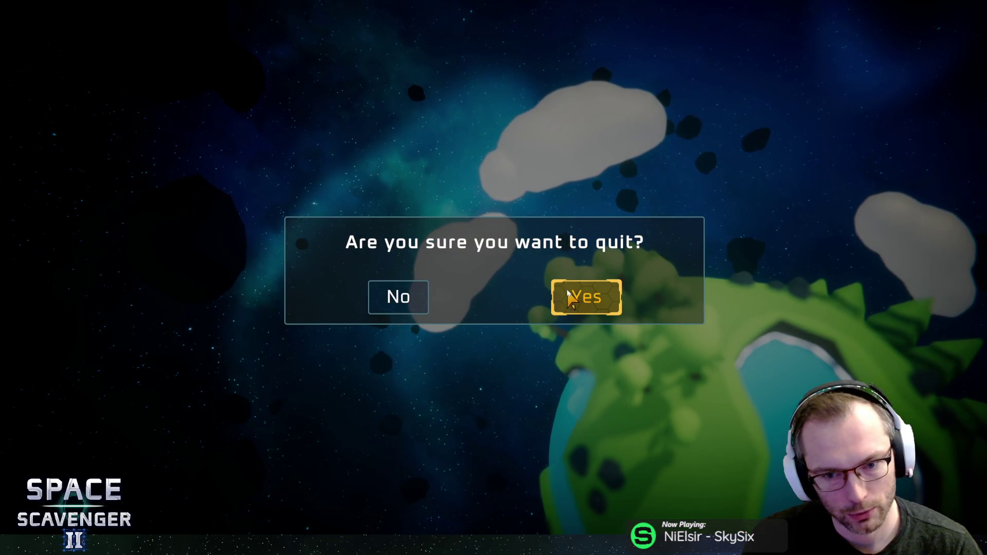
left_click(568, 298)
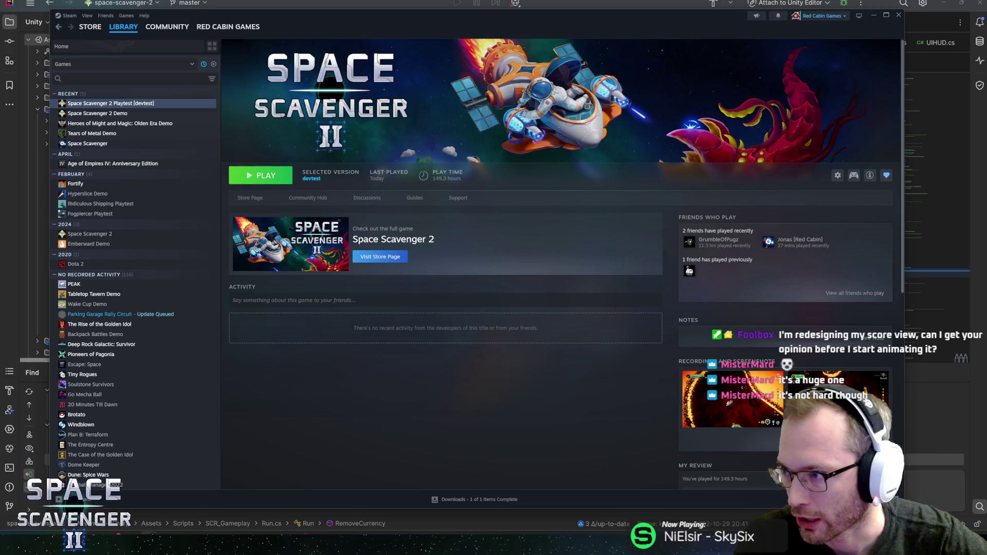
Switch from Steam's library page to the dailyakari.com puzzle in the browser
key("alt+Tab")
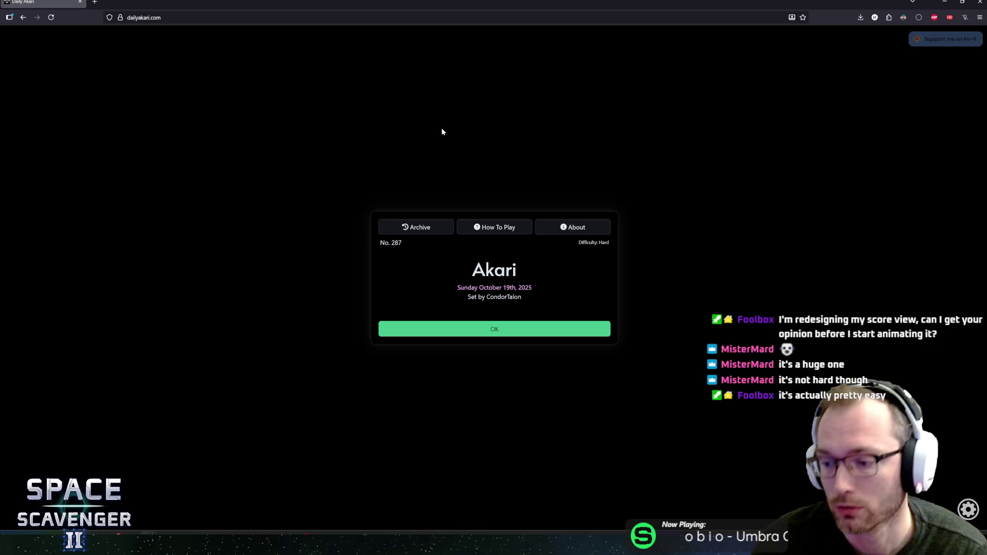
Start the Akari puzzle and cross out cells beside the upper-right clues
left_click(498, 330)
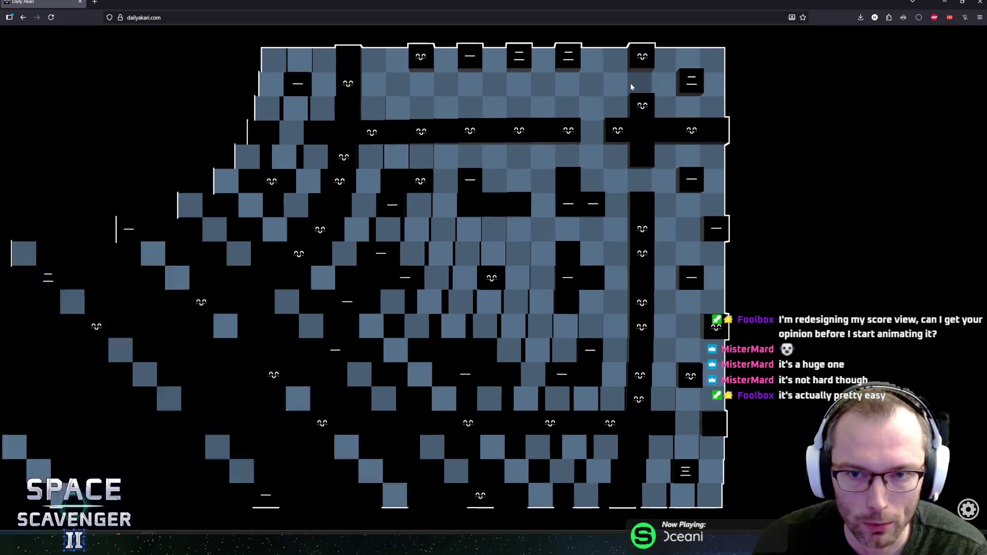
left_click(642, 56)
left_click(640, 106)
left_click(617, 130)
Cross out cells around the top-bar clues and along the top rows
left_click(519, 108)
left_click(470, 108)
left_click(470, 157)
left_click(422, 157)
left_click(422, 107)
left_click(520, 155)
left_click(373, 108)
left_click(373, 157)
left_click(329, 88)
left_click(373, 84)
left_click(423, 84)
left_click(397, 61)
left_click(446, 60)
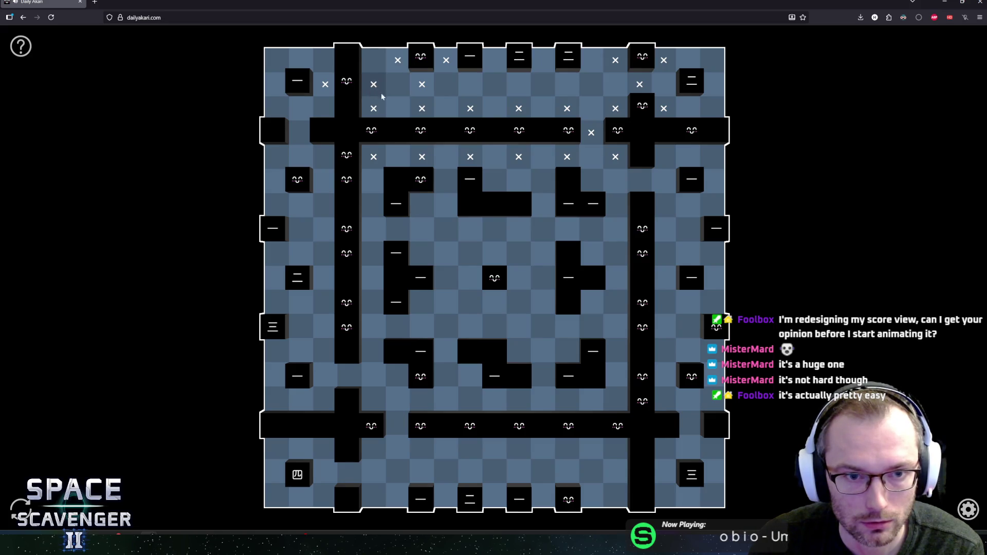
Cross out cells around the left vertical bar and the left-side clues
left_click(373, 180)
left_click(322, 184)
left_click(277, 180)
left_click(301, 156)
left_click(301, 205)
left_click(325, 228)
left_click(325, 254)
Cross out cells beside both vertical bars, on the right side, and the top-right corner
left_click(373, 229)
left_click(374, 254)
left_click(615, 253)
left_click(616, 229)
left_click(664, 253)
left_click(664, 229)
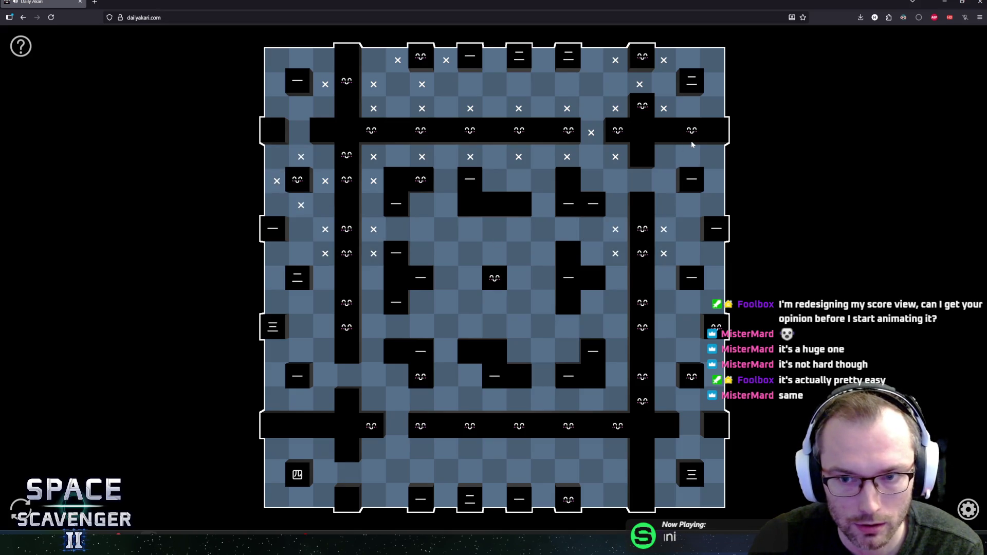
left_click(688, 108)
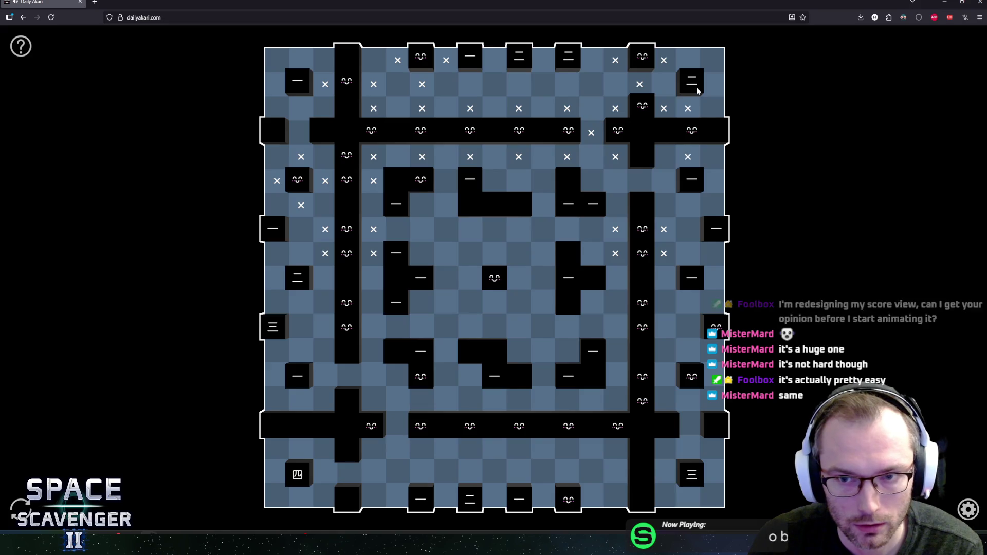
left_click(711, 62)
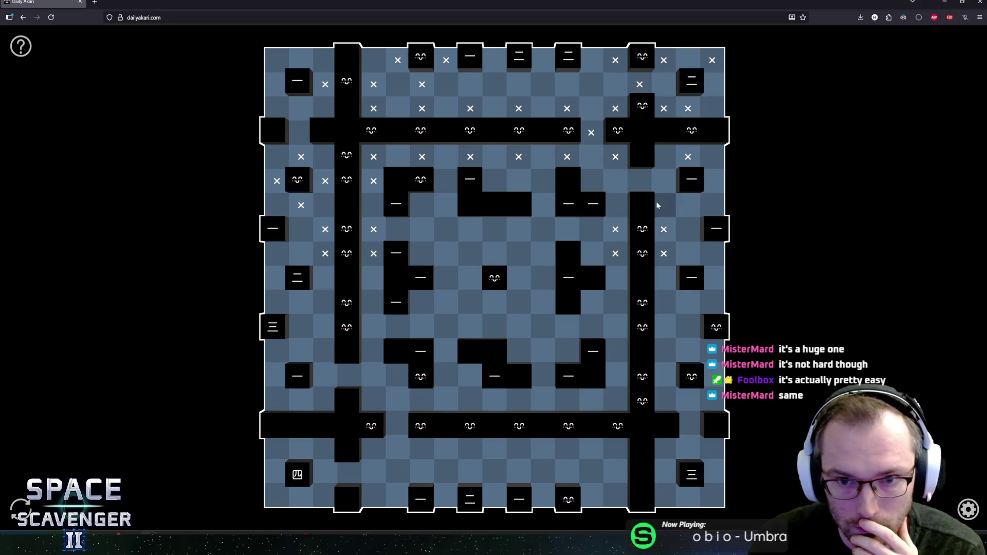
Mark X around the central and lower-middle clues, then place a first light by the bottom-left clue
right_click(494, 302)
right_click(470, 278)
right_click(519, 277)
right_click(397, 375)
right_click(421, 398)
right_click(446, 374)
right_click(373, 399)
right_click(373, 447)
right_click(397, 423)
left_click(301, 447)
Place the remaining lights around the bottom-left clue and two in the bottom row
left_click(324, 471)
left_click(298, 499)
left_click(278, 473)
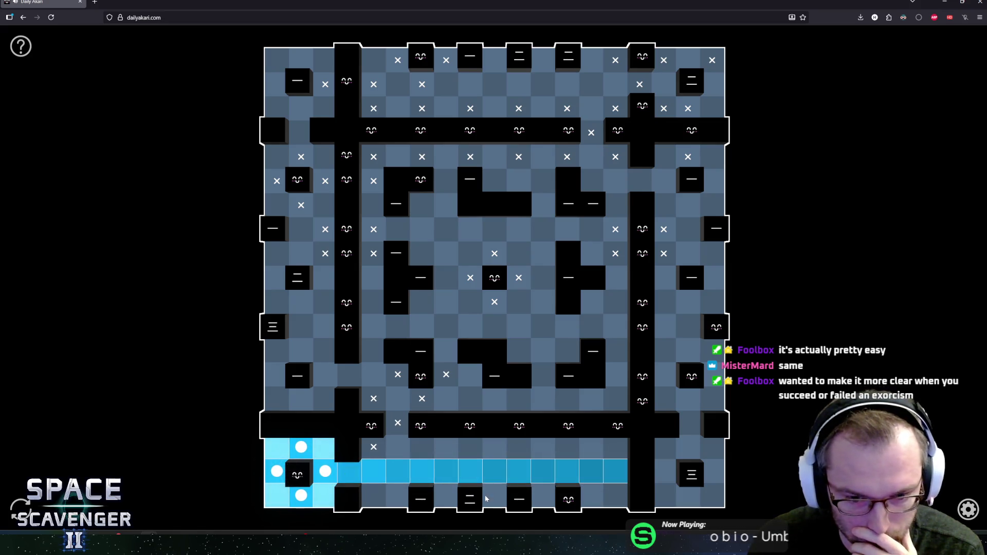
left_click(446, 496)
left_click(494, 495)
Mark X on bottom-row cells and the diagonals around the bottom-right clue
right_click(397, 496)
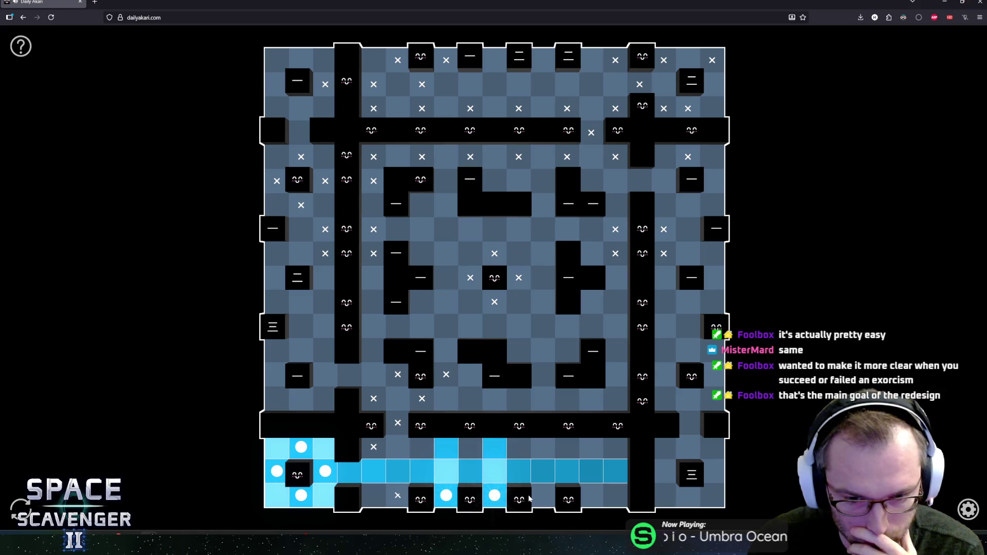
right_click(543, 496)
right_click(591, 496)
right_click(664, 447)
right_click(712, 447)
right_click(712, 496)
right_click(664, 496)
Mark X on the lower-right cells and the rows just above the bottom section
right_click(688, 398)
right_click(663, 375)
right_click(663, 399)
right_click(615, 398)
right_click(616, 447)
right_click(567, 448)
right_click(519, 447)
right_click(518, 398)
right_click(567, 399)
right_click(470, 447)
right_click(422, 447)
right_click(470, 399)
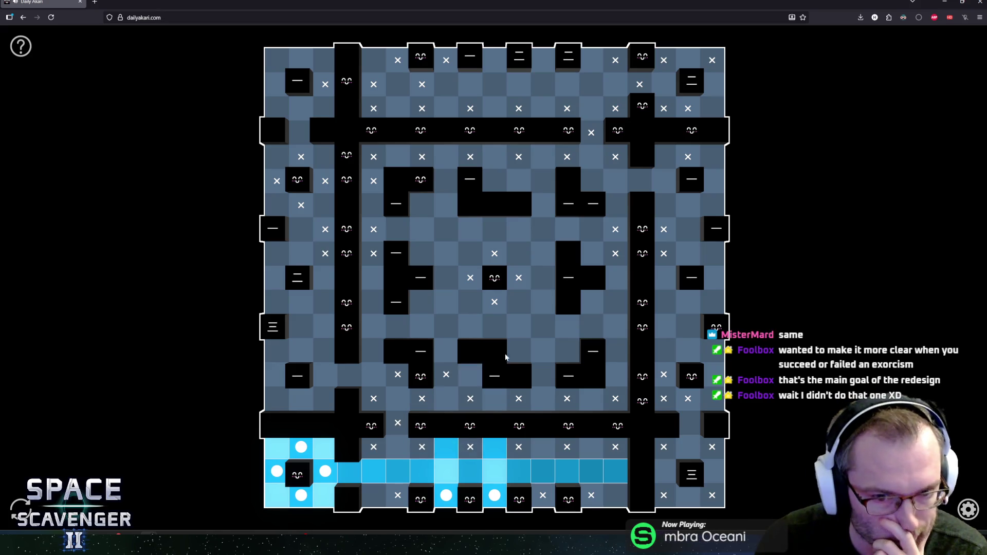
Mark X along the right side and place a light on the right edge above the lower wall
right_click(664, 326)
right_click(615, 326)
right_click(615, 302)
right_click(664, 302)
right_click(688, 326)
right_click(712, 301)
right_click(688, 350)
right_click(712, 374)
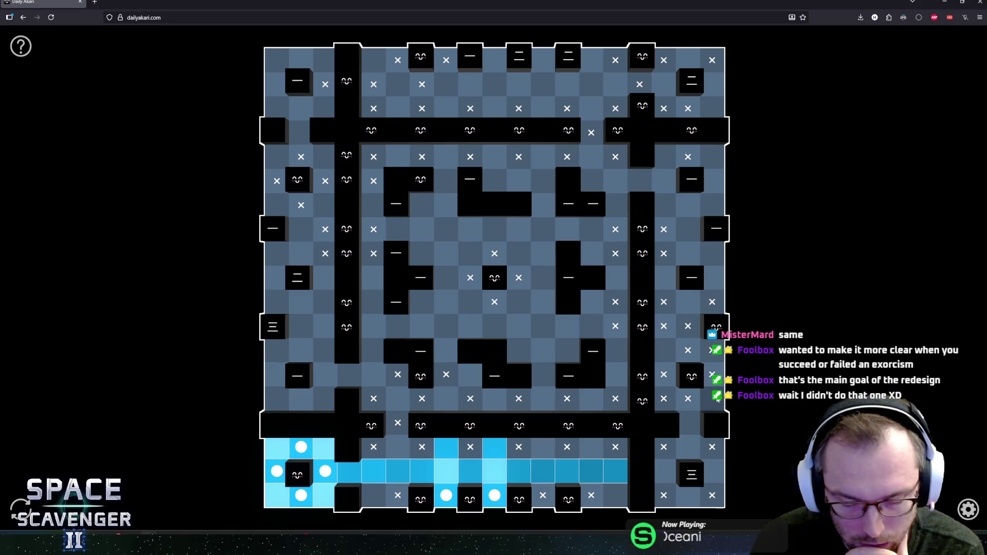
left_click(713, 399)
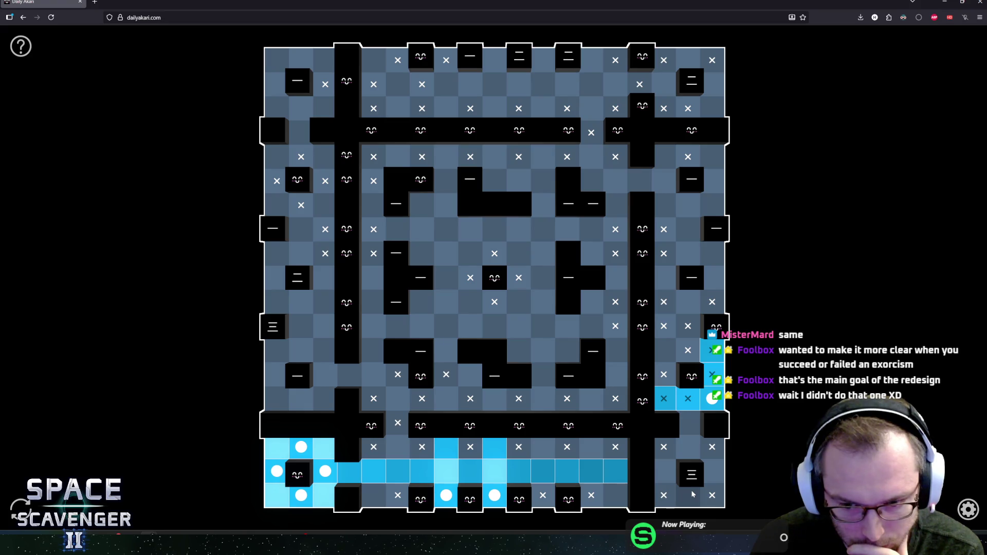
Place four lights around the bottom-right clue
left_click(690, 495)
left_click(712, 471)
left_click(663, 471)
left_click(688, 423)
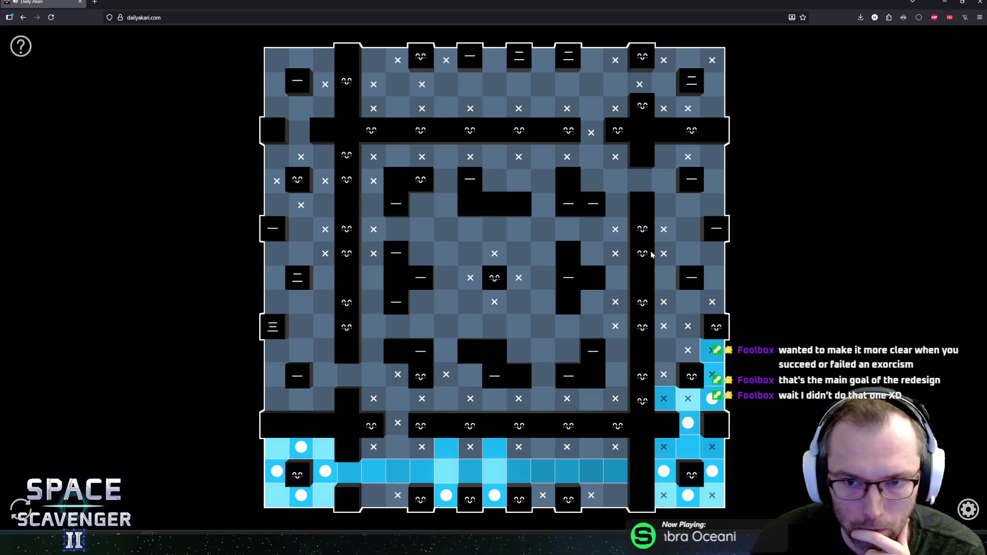
Mark X on three second-row cells and a cell near the top-right corner
right_click(543, 84)
right_click(591, 84)
right_click(495, 82)
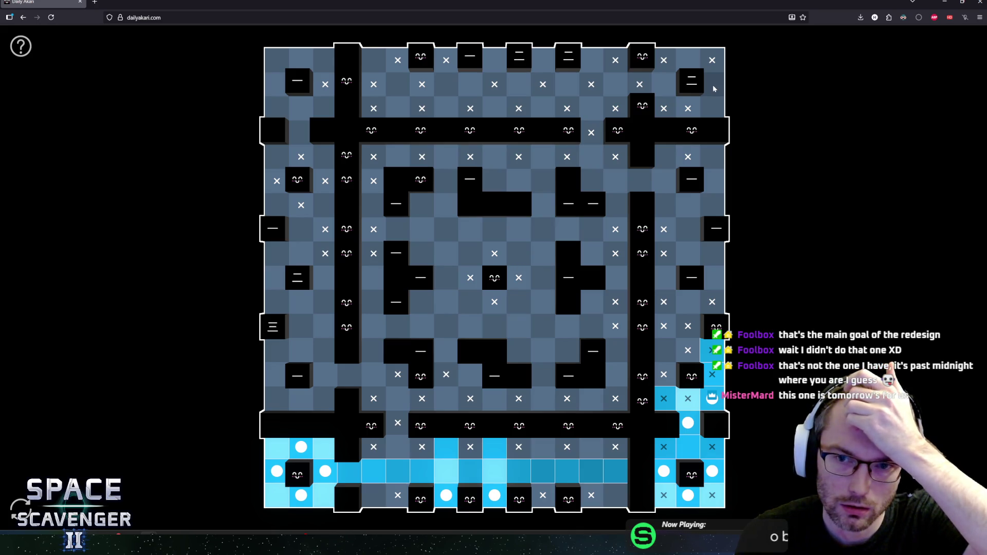
left_click(712, 85)
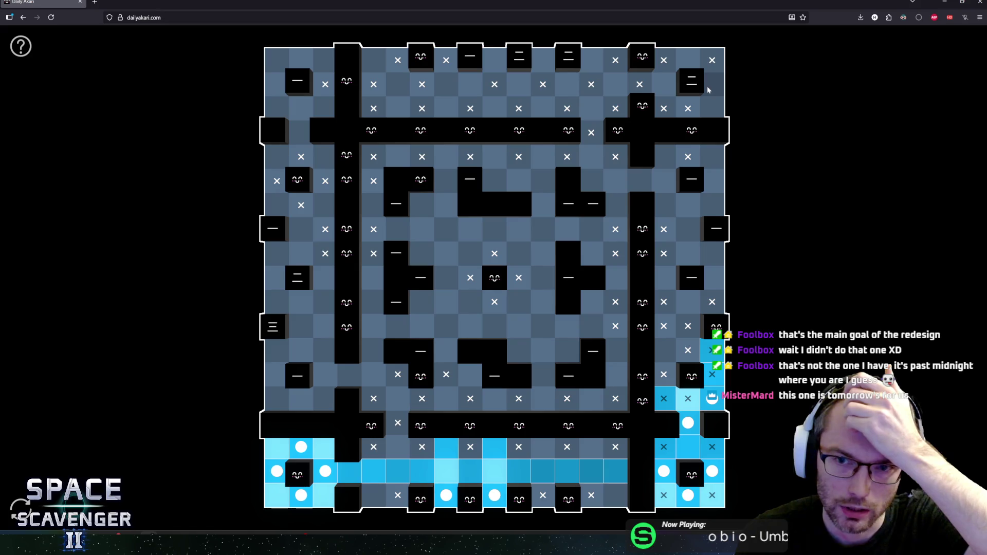
Place lights around the top-right clue, on the right edge, and across the top row
left_click(688, 60)
left_click(666, 81)
left_click(718, 103)
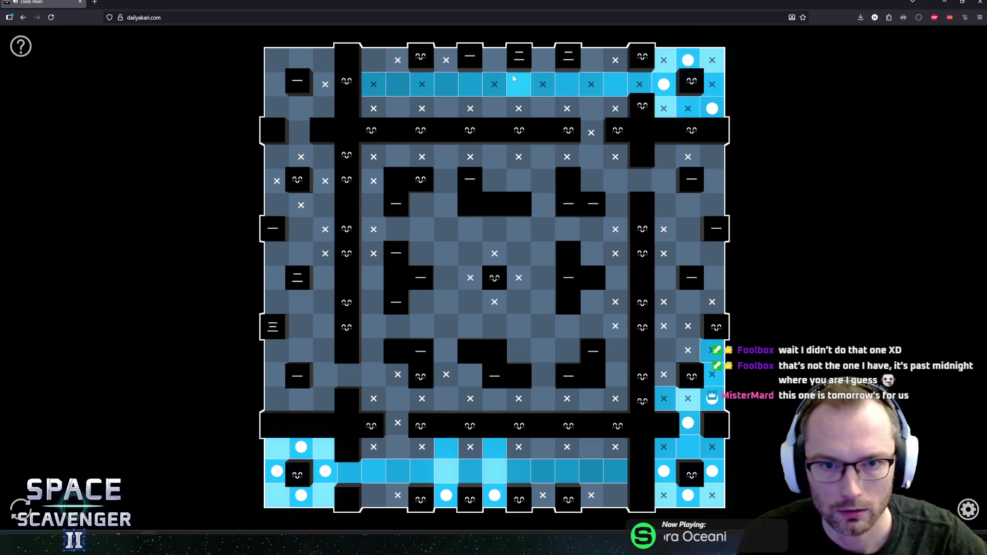
left_click(493, 63)
left_click(543, 61)
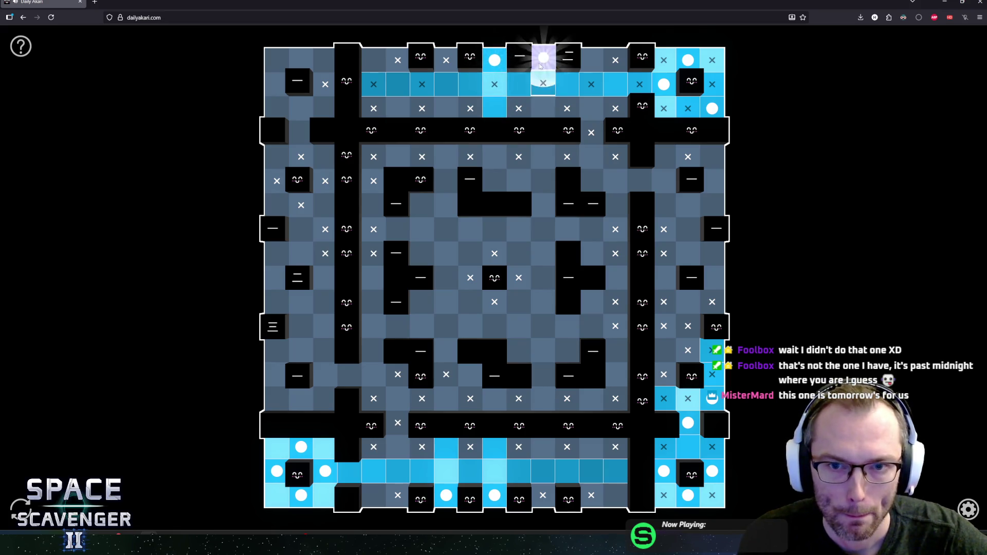
left_click(591, 66)
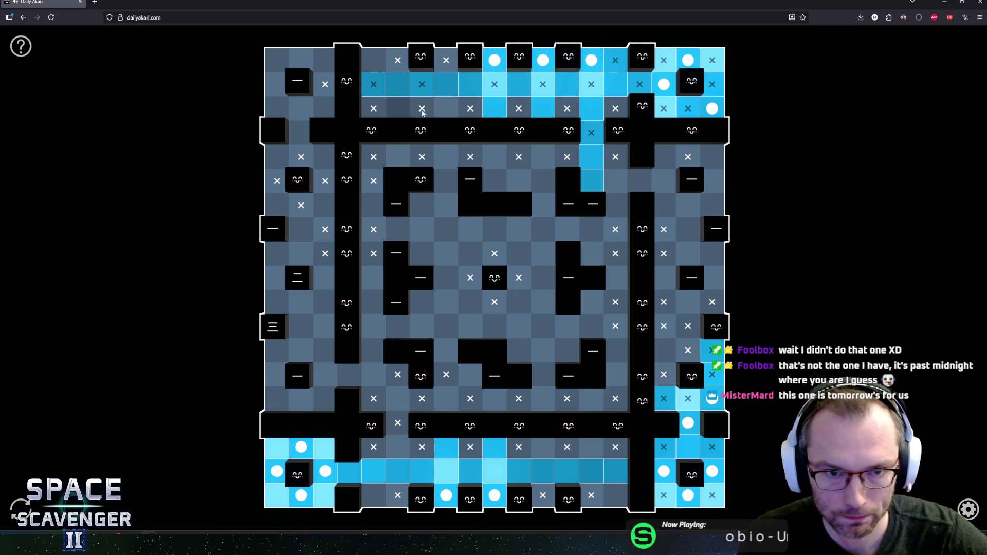